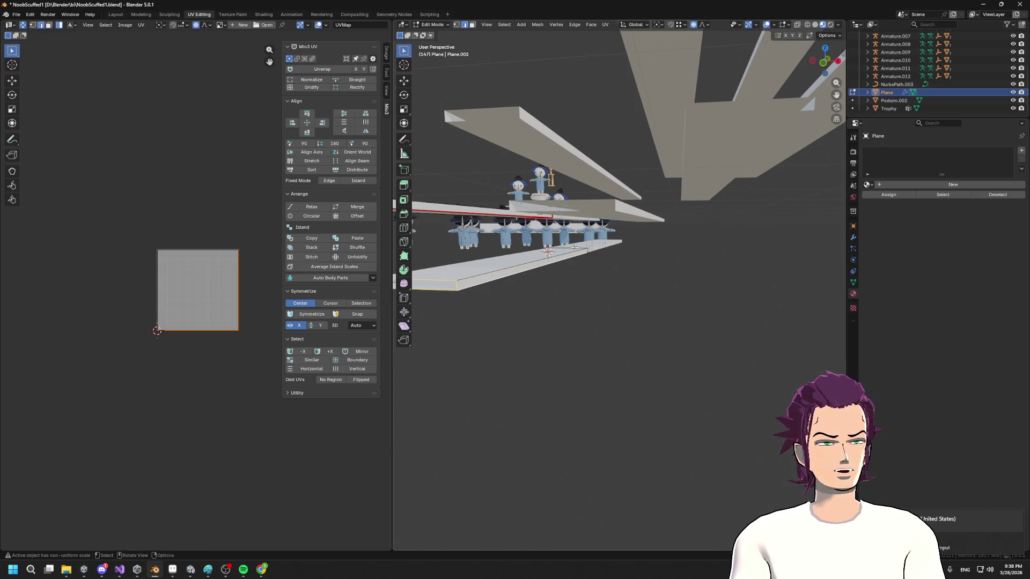
- Mark UV seams along the plank's edge loop and its end edge
key("alt")
mouse_move(575, 247)
left_mouse_down()
mouse_move(593, 293)
mouse_move(699, 297)
left_mouse_up()
key("ctrl+e")
left_click(593, 294)
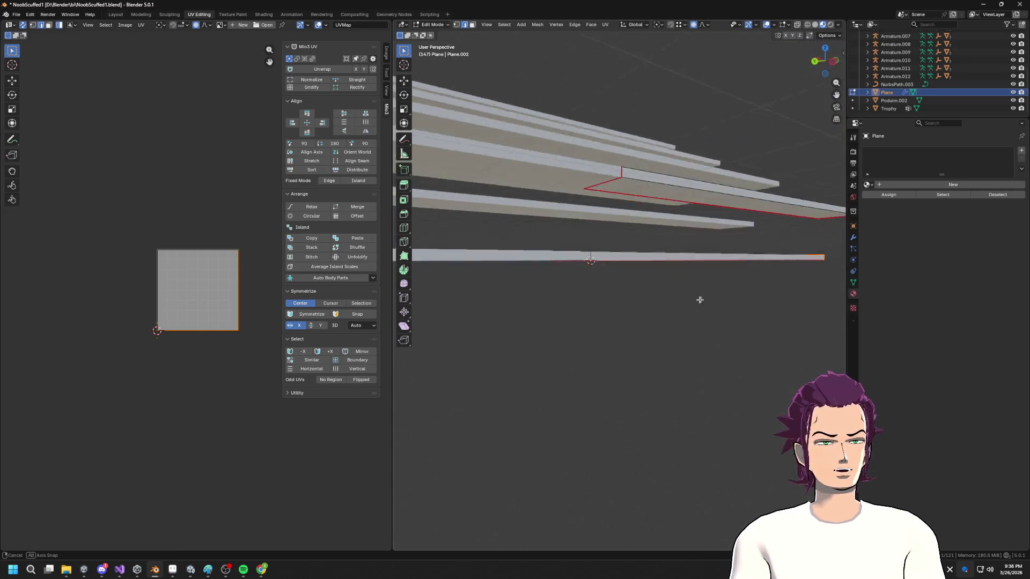
scroll(697, 301, "up", 3)
left_click_drag(540, 346, 562, 328)
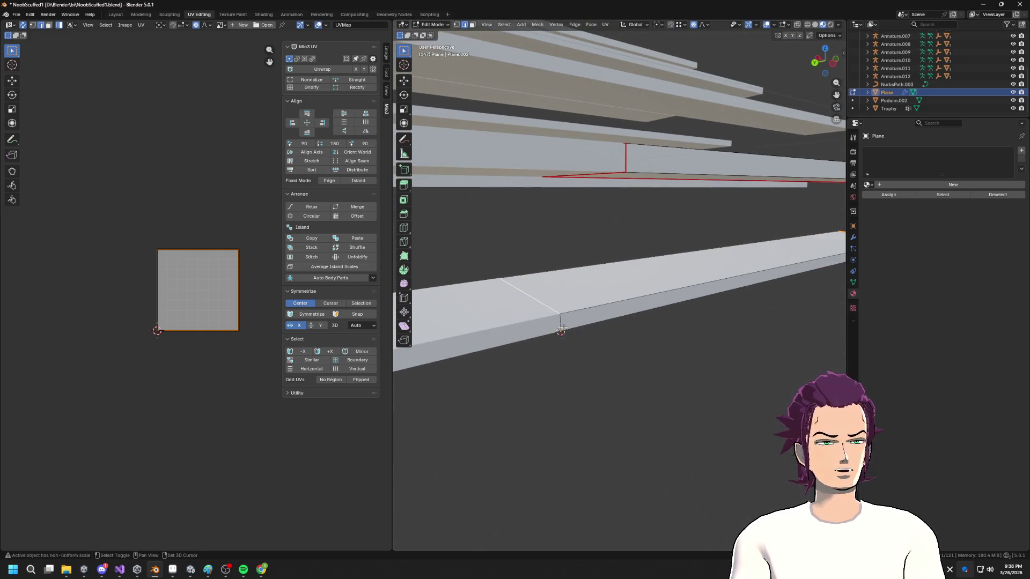
scroll(565, 322, "down", 5)
left_click_drag(650, 326, 783, 264)
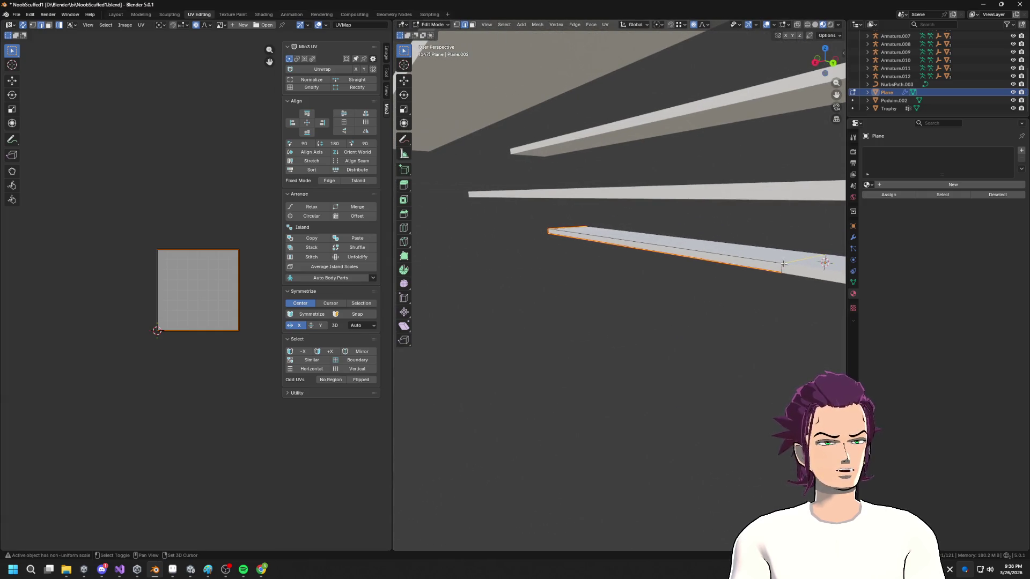
right_click(781, 266)
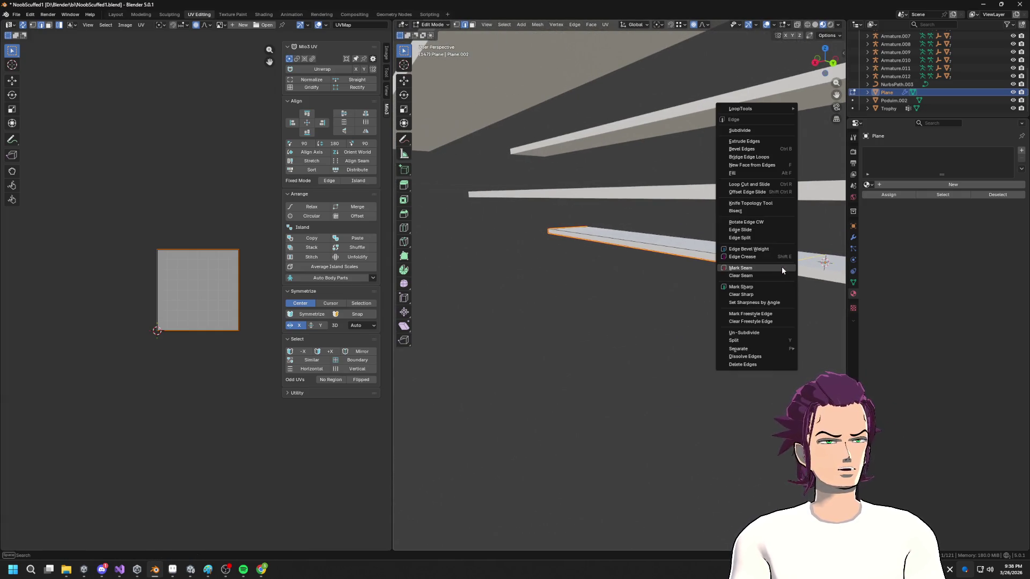
left_click(781, 266)
scroll(643, 301, "down", 4)
mouse_move(617, 311)
left_mouse_down()
mouse_move(644, 299)
mouse_move(614, 288)
mouse_move(661, 273)
left_mouse_up()
- Select the whole plank, reveal the hidden bench geometry, and unwrap it Angle Based
key("a")
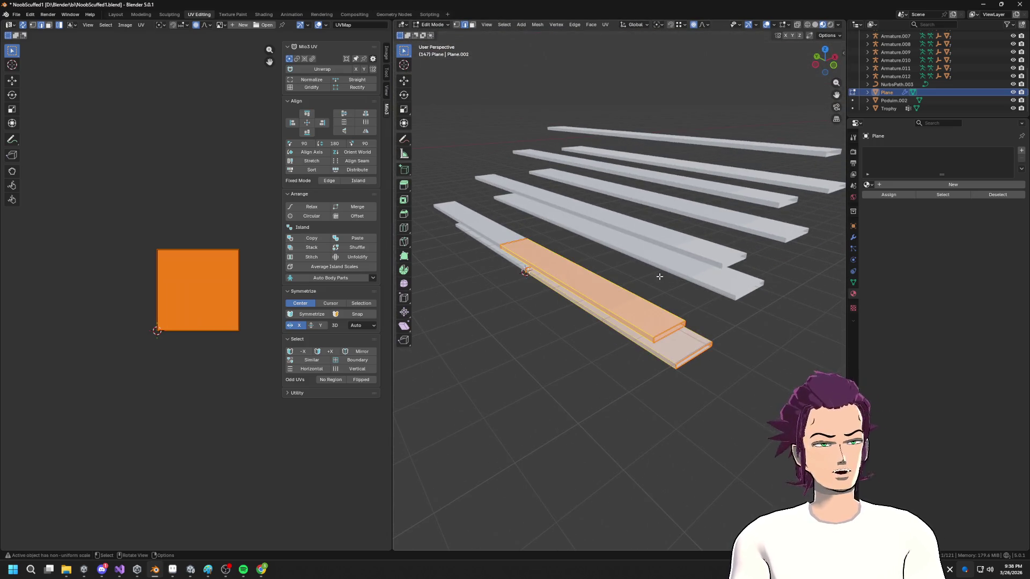
key("u")
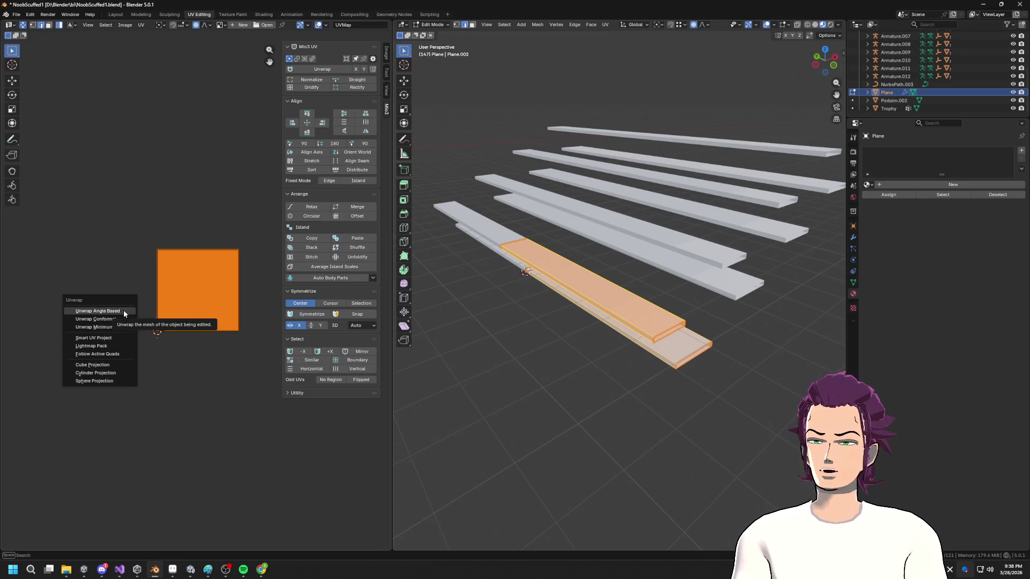
left_click(124, 310)
key("alt+h")
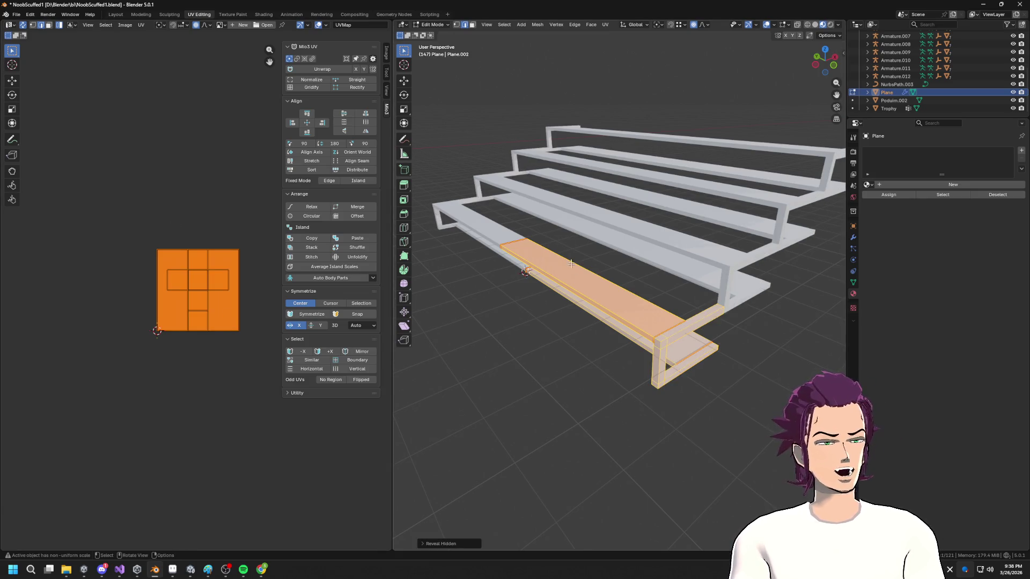
key("u")
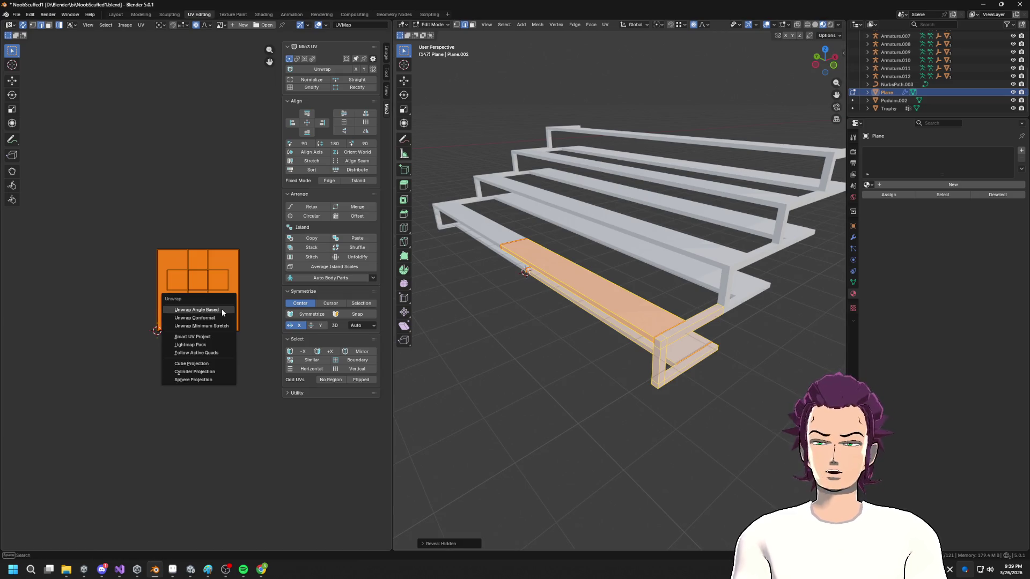
left_click(222, 310)
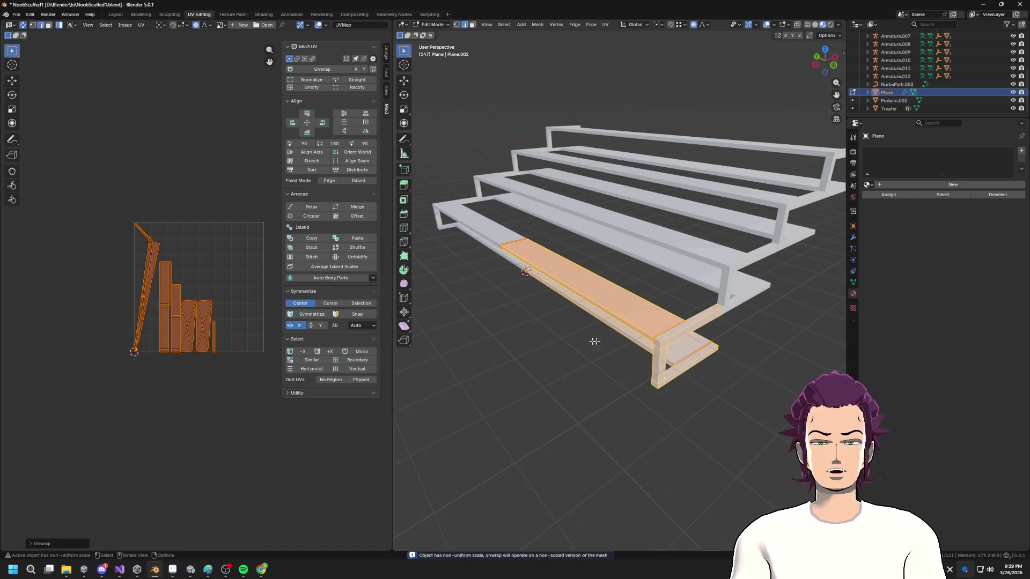
- Zoom in on the bench geometry and select a single edge
mouse_move(654, 381)
left_mouse_down()
mouse_move(588, 304)
mouse_move(690, 287)
mouse_move(613, 271)
mouse_move(655, 318)
left_mouse_up()
left_click(641, 365)
scroll(639, 386, "down", 5)
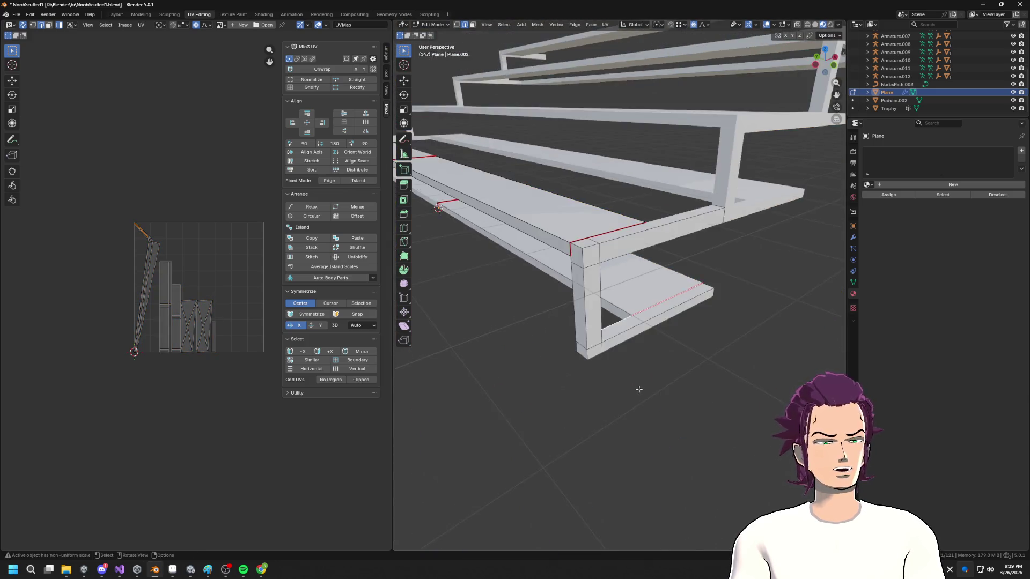
- Mark seams on the bench frame's bottom and top edge loops
key("grave")
left_click(747, 405)
mouse_move(747, 407)
left_mouse_down()
mouse_move(596, 315)
mouse_move(562, 309)
left_mouse_up()
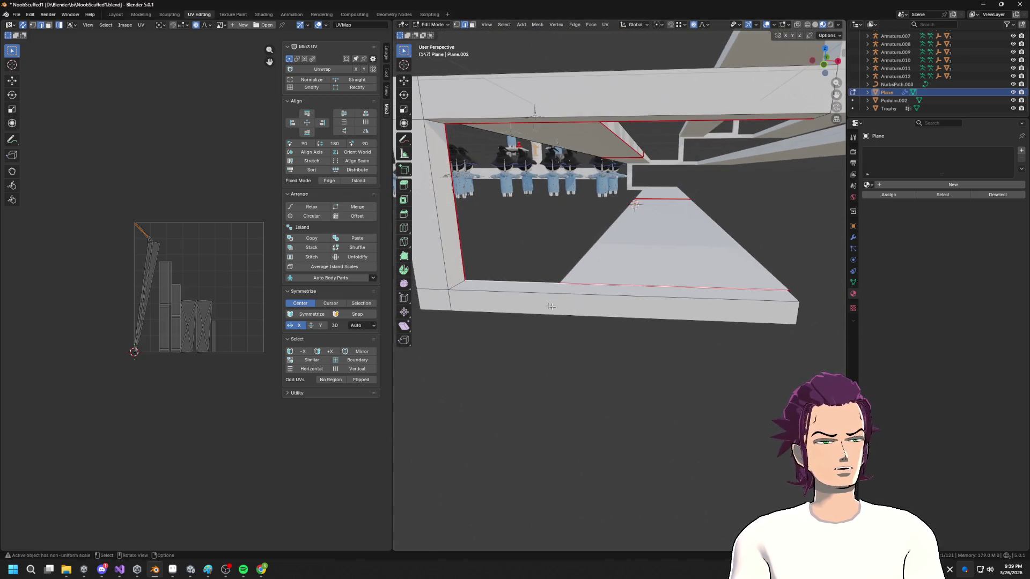
left_click(493, 290, "alt")
left_click(453, 118, "shift")
left_click_drag(453, 119, 510, 163)
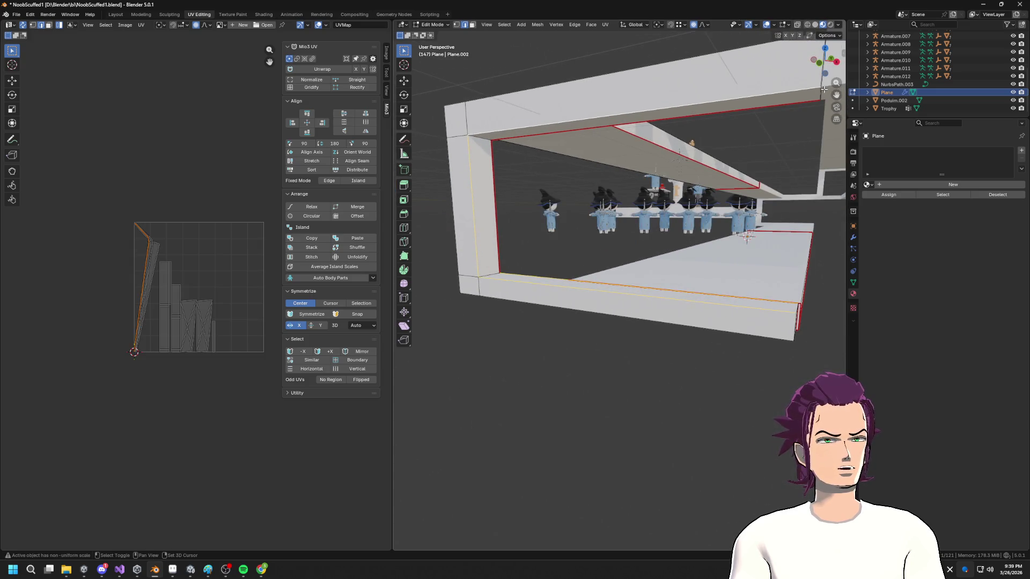
left_click_drag(818, 109, 766, 111)
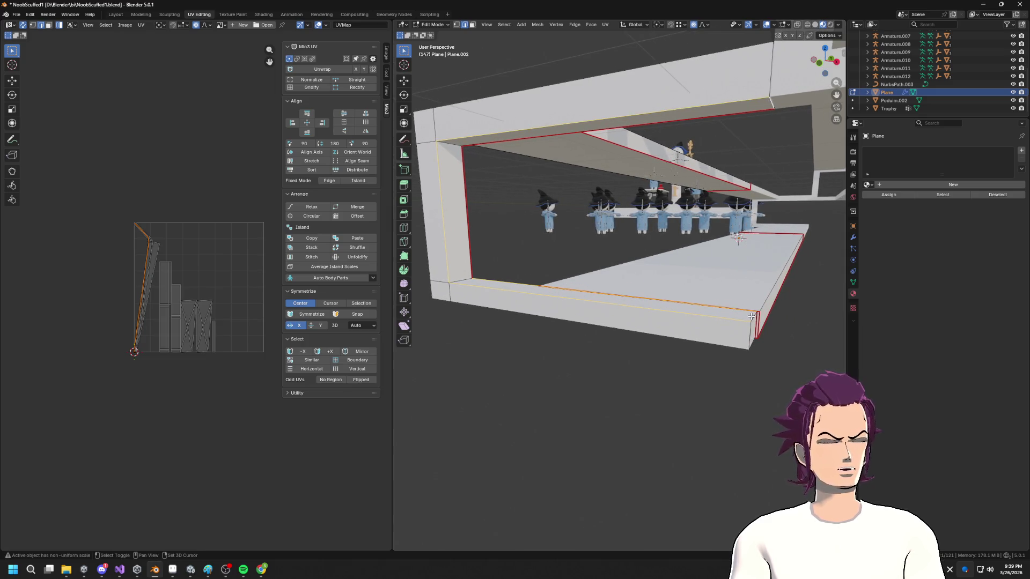
right_click(593, 314)
left_click(593, 315)
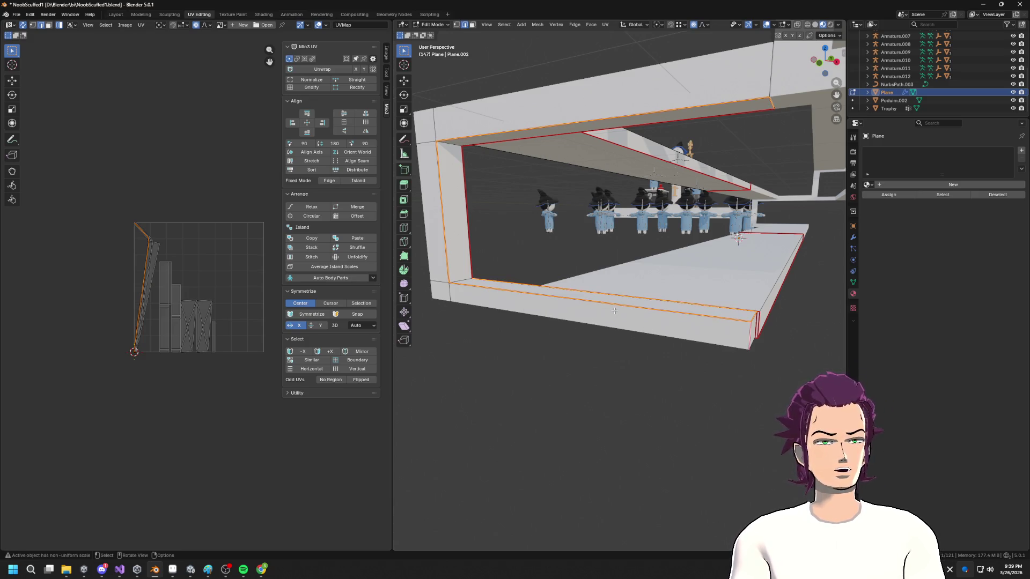
- Select the whole mesh and unwrap it Conformal, then Angle Based
key("a")
key("u")
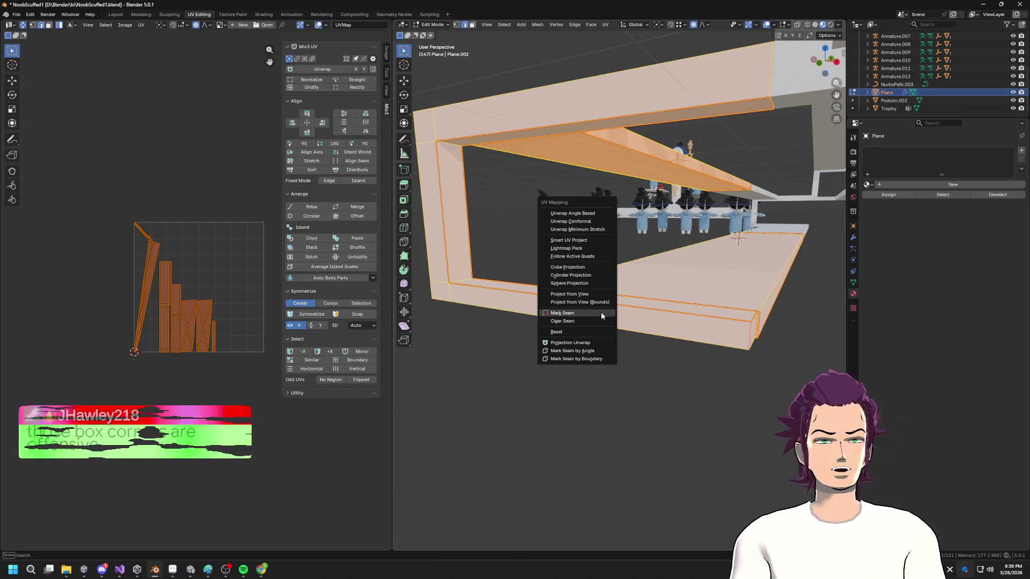
left_click(596, 223)
key("u")
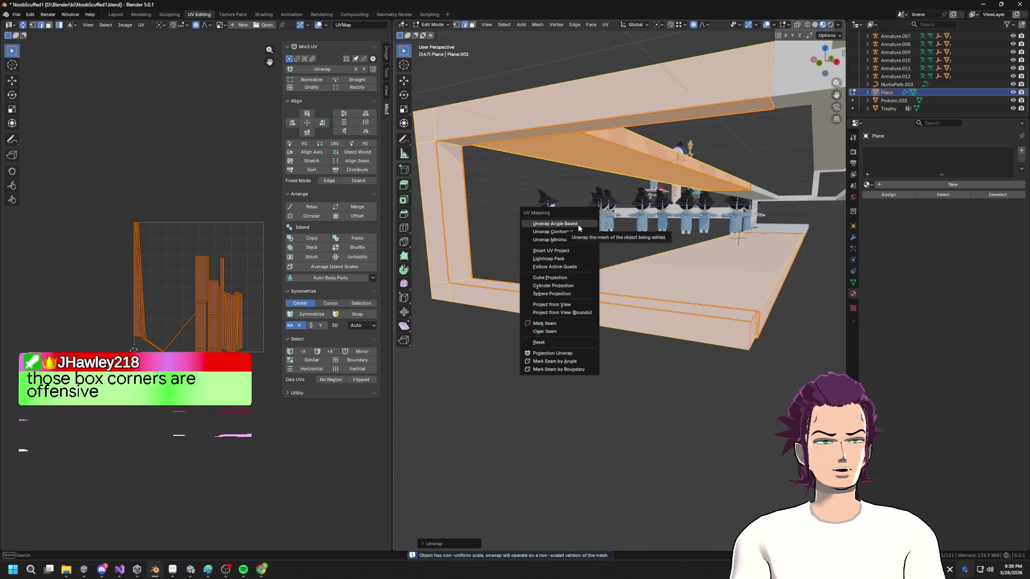
left_click(577, 224)
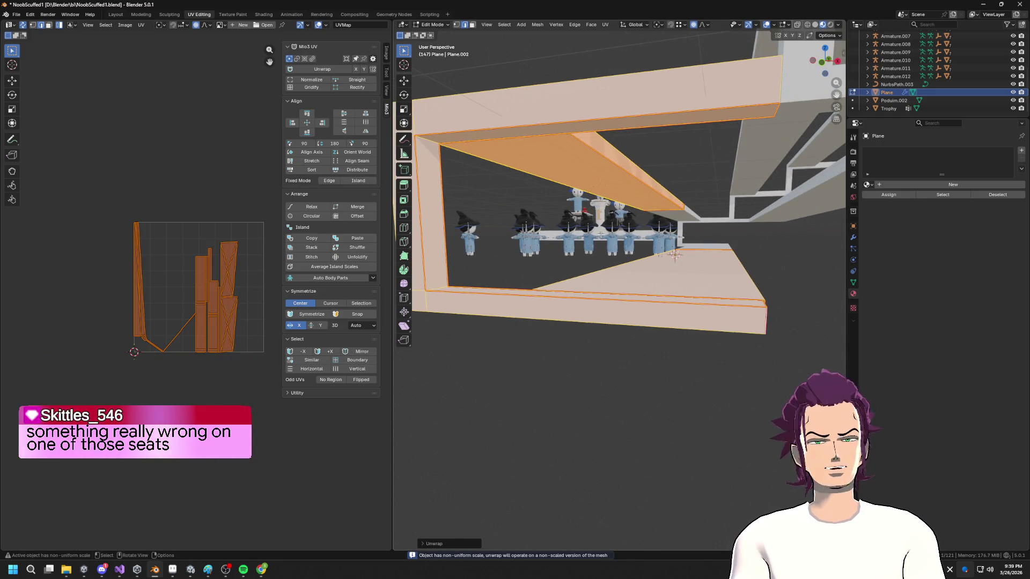
- Deselect everything and select the frame's bottom edge loop
scroll(600, 248, "up", 5)
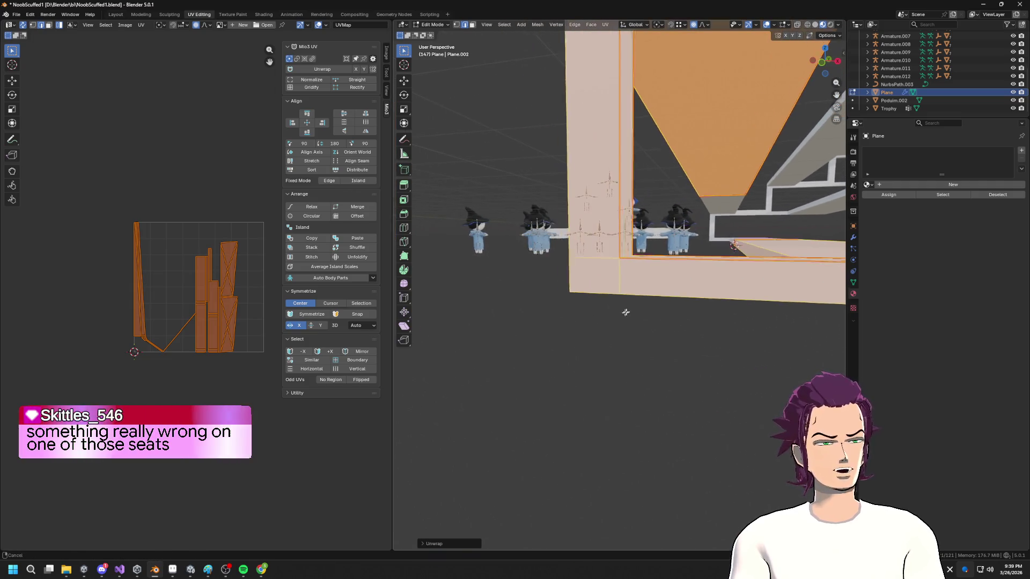
key("alt+a")
left_click(622, 275, "alt")
left_click_drag(626, 294, 619, 304)
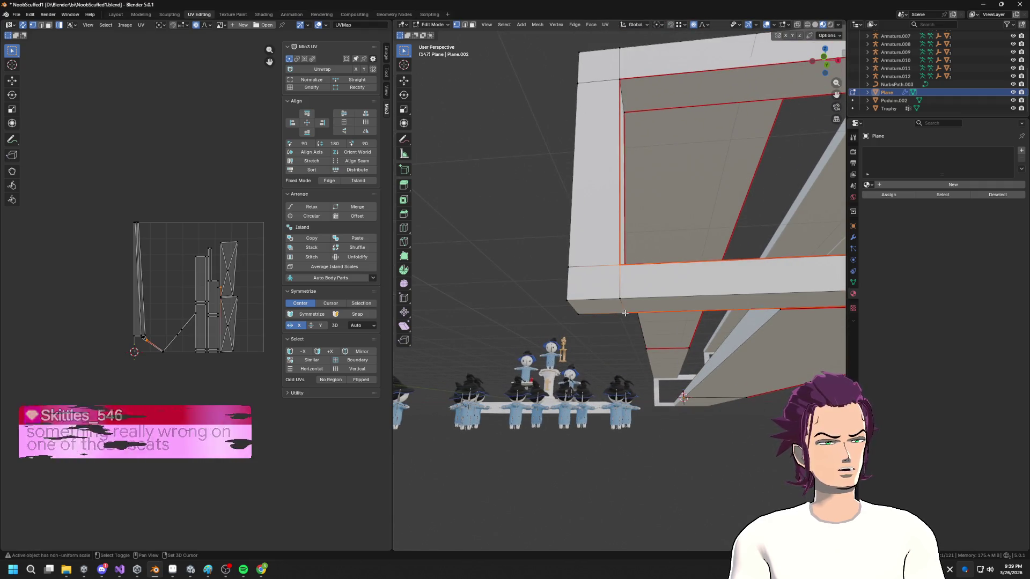
- Edge-slide three frame edges into place at the outer box corners
key("g")
key("g")
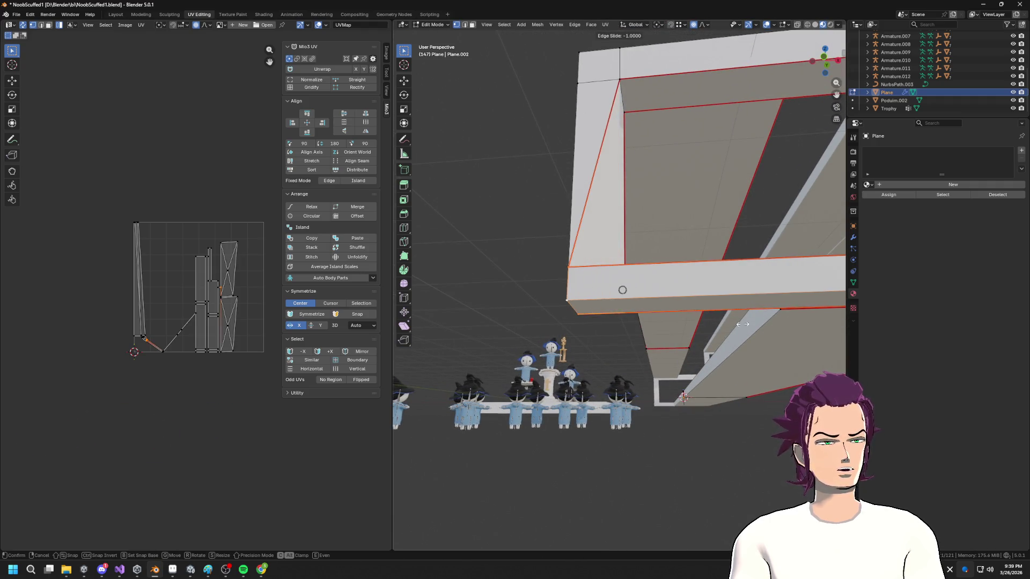
left_click(529, 318)
mouse_move(590, 241)
left_mouse_down()
mouse_move(740, 136)
mouse_move(720, 231)
mouse_move(611, 347)
mouse_move(552, 349)
left_mouse_up()
left_click_drag(616, 344, 641, 293)
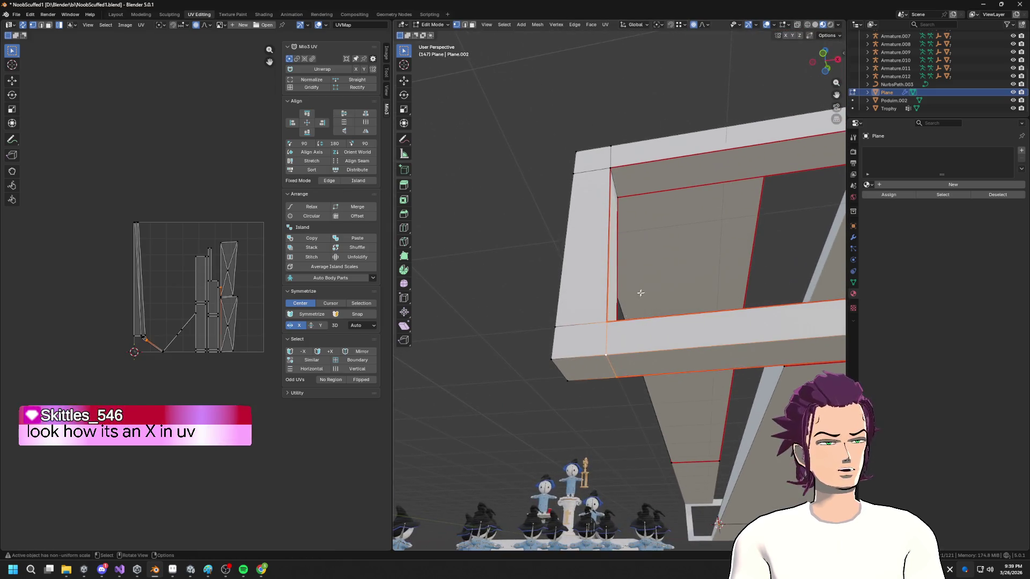
key("g")
key("g")
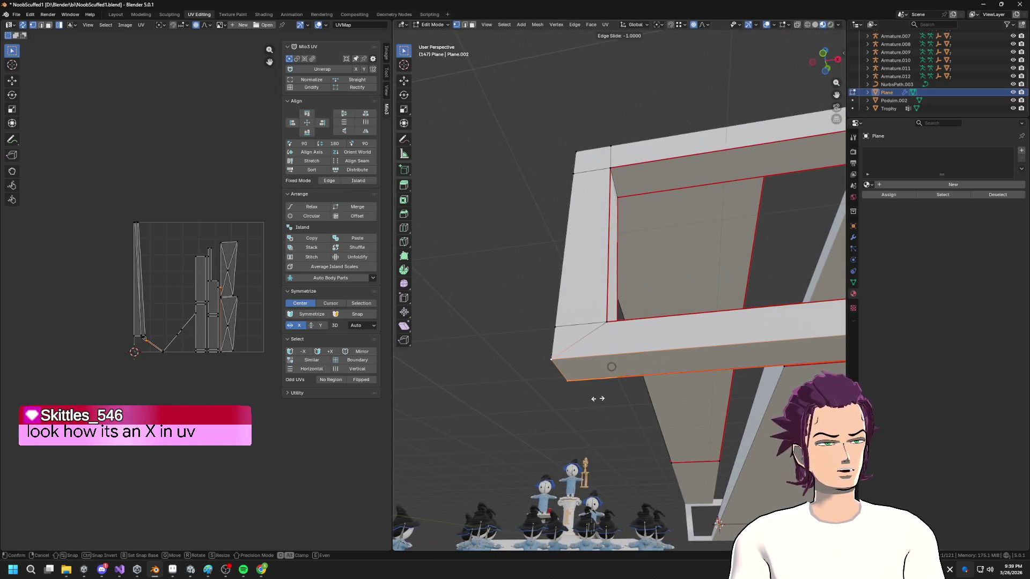
left_click(578, 389)
mouse_move(578, 389)
left_mouse_down()
mouse_move(650, 363)
mouse_move(513, 320)
mouse_move(524, 309)
left_mouse_up()
key("g")
key("g")
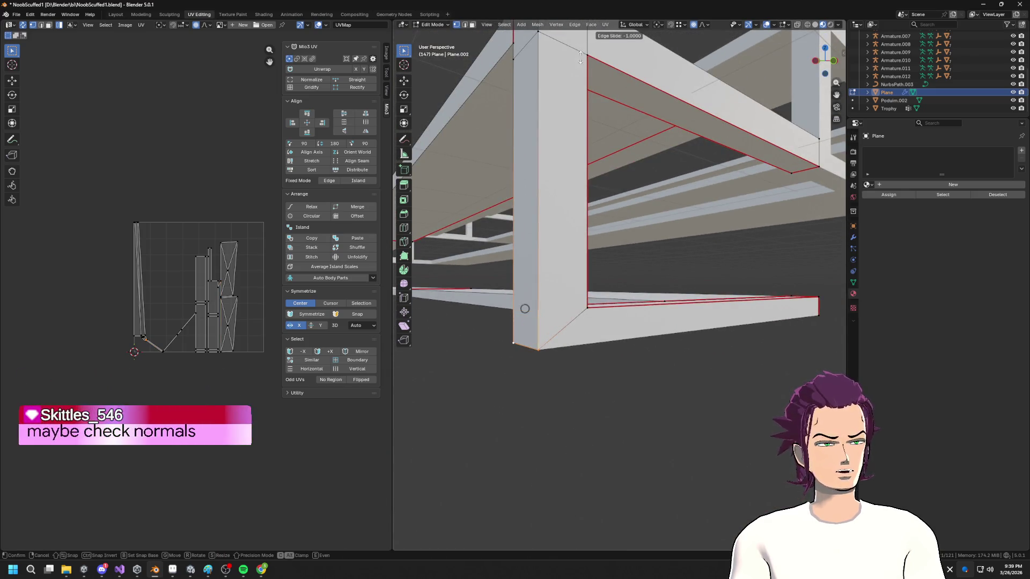
left_click(581, 55)
- Vertex-slide the column corner vertices along the top edge to tidy the corners
left_click_drag(600, 152, 560, 220)
key("g")
key("g")
key("Escape")
left_click(539, 213)
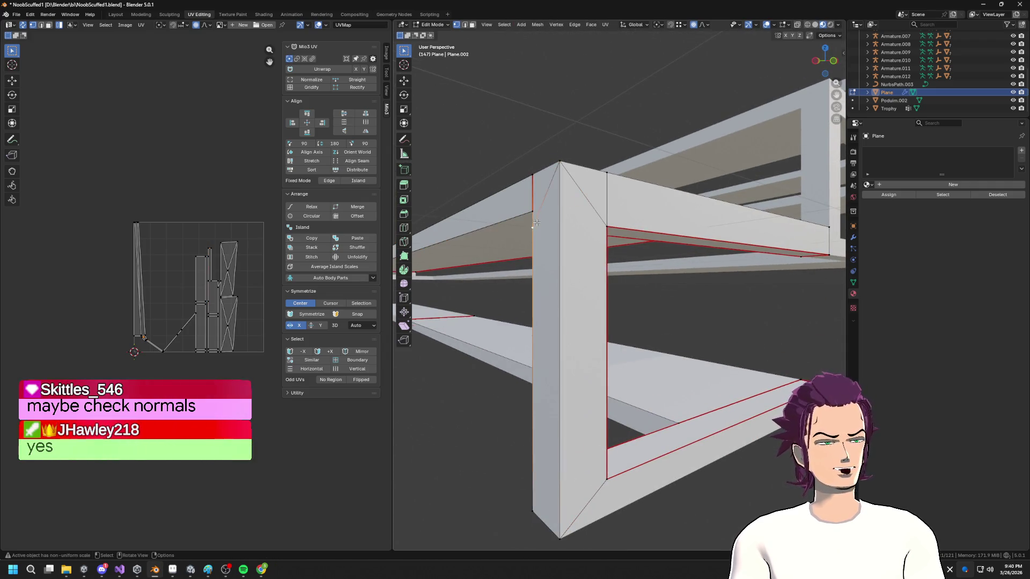
left_click_drag(621, 138, 610, 171)
key("g")
key("g")
left_click(637, 146)
left_click_drag(637, 147, 800, 228)
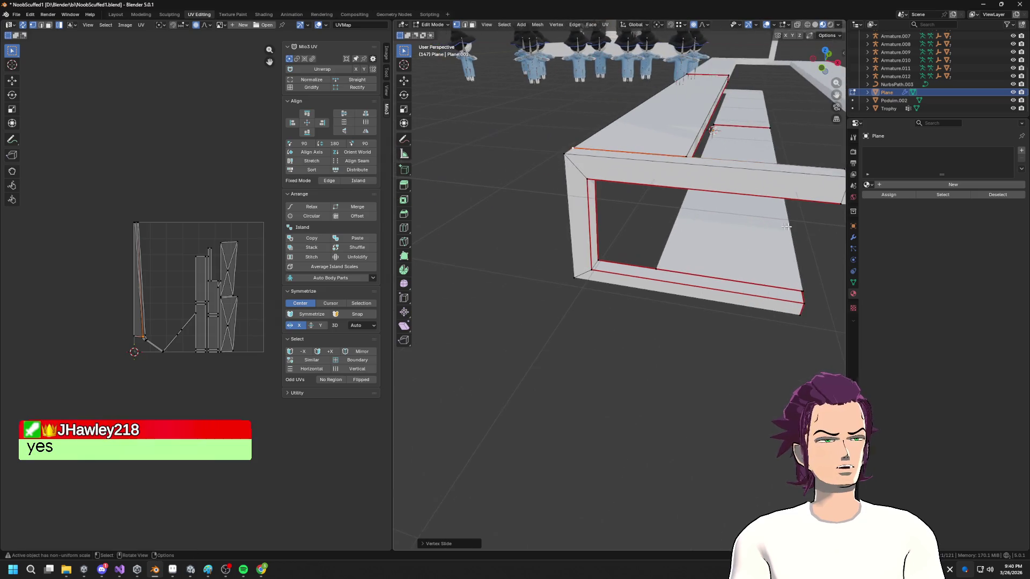
- Select all geometry and merge overlapping vertices by distance, then inspect the frame's gaps
key("a")
key("m")
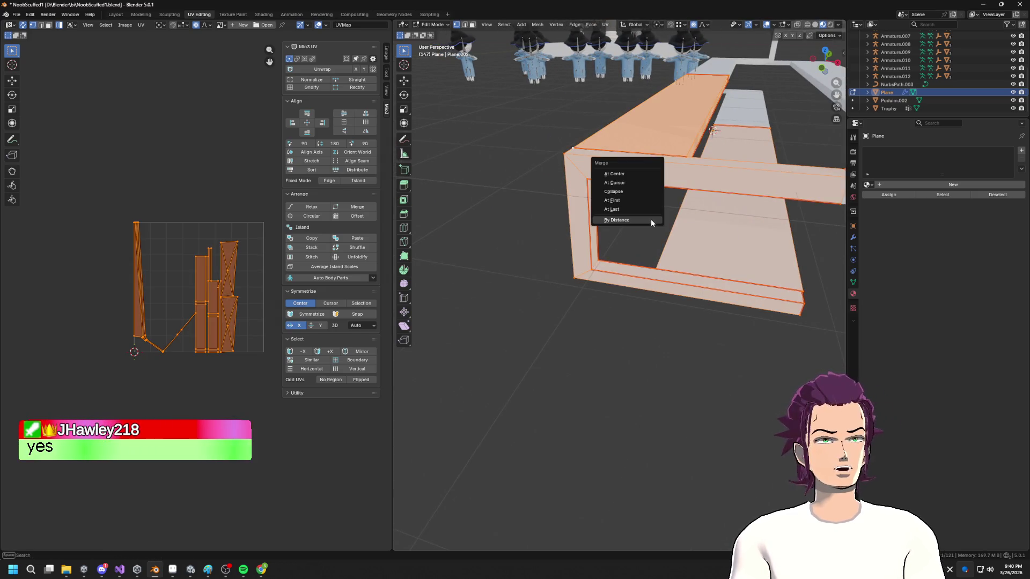
left_click(635, 219)
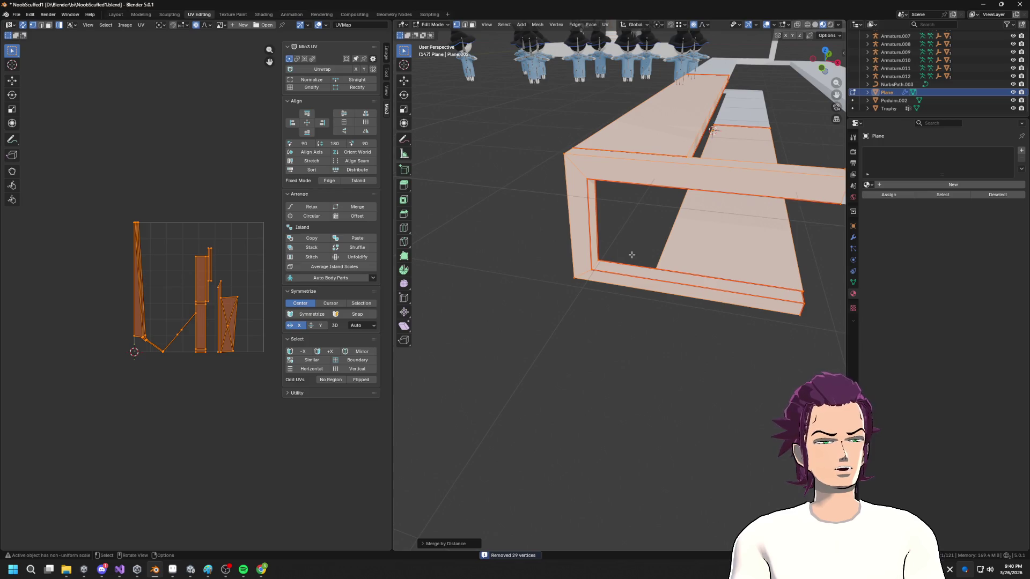
mouse_move(665, 267)
left_mouse_down()
mouse_move(643, 258)
mouse_move(678, 259)
mouse_move(665, 180)
mouse_move(688, 195)
left_mouse_up()
scroll(662, 195, "down", 3)
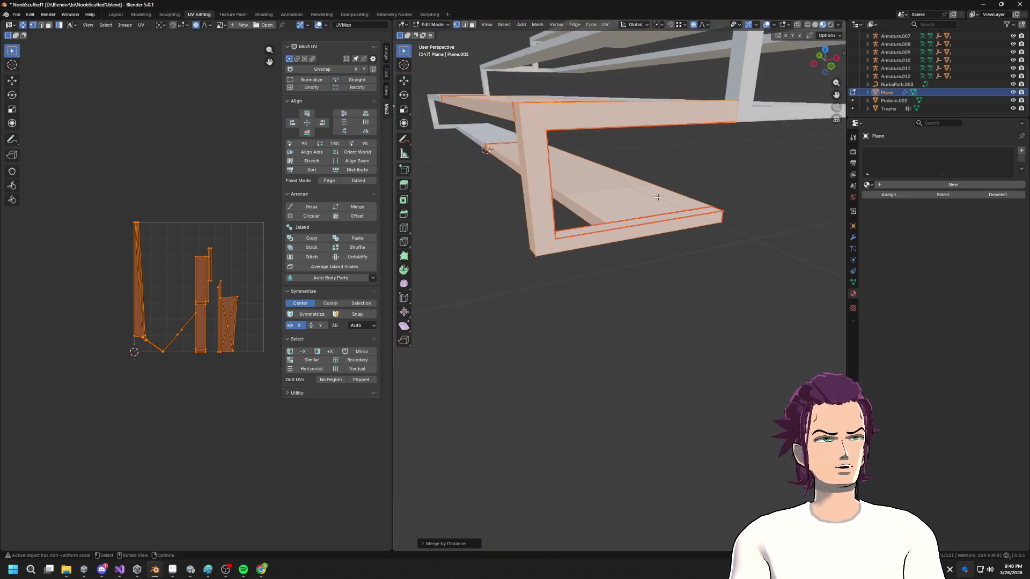
scroll(682, 210, "up", 5)
left_click_drag(531, 184, 483, 184)
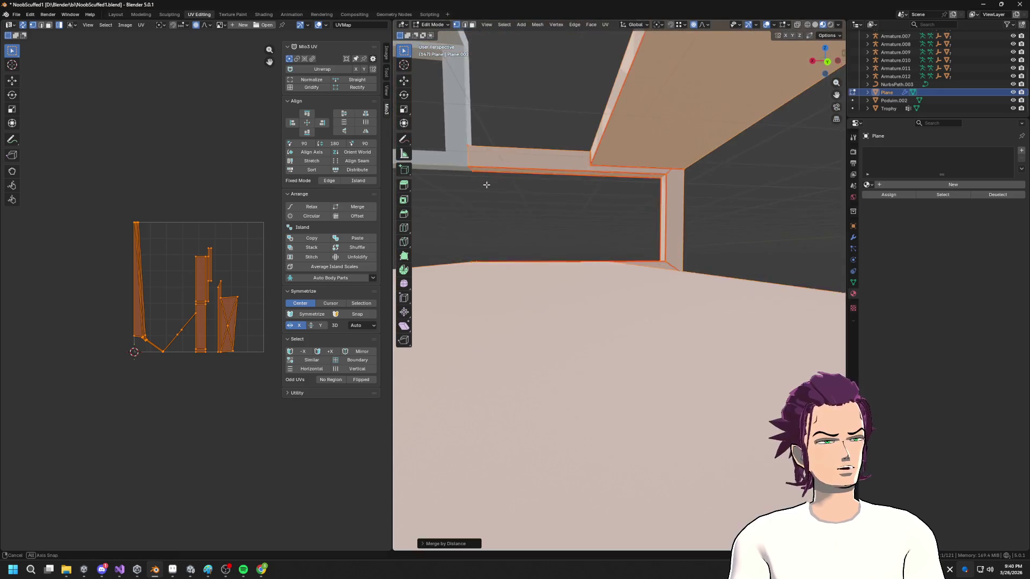
scroll(484, 182, "up", 4)
scroll(485, 182, "down", 8)
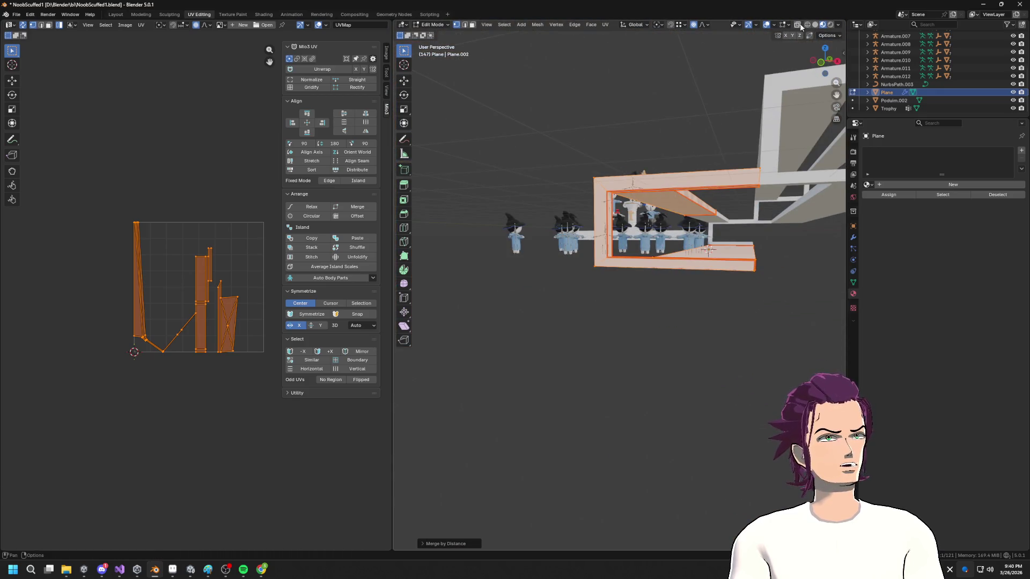
left_click(789, 25)
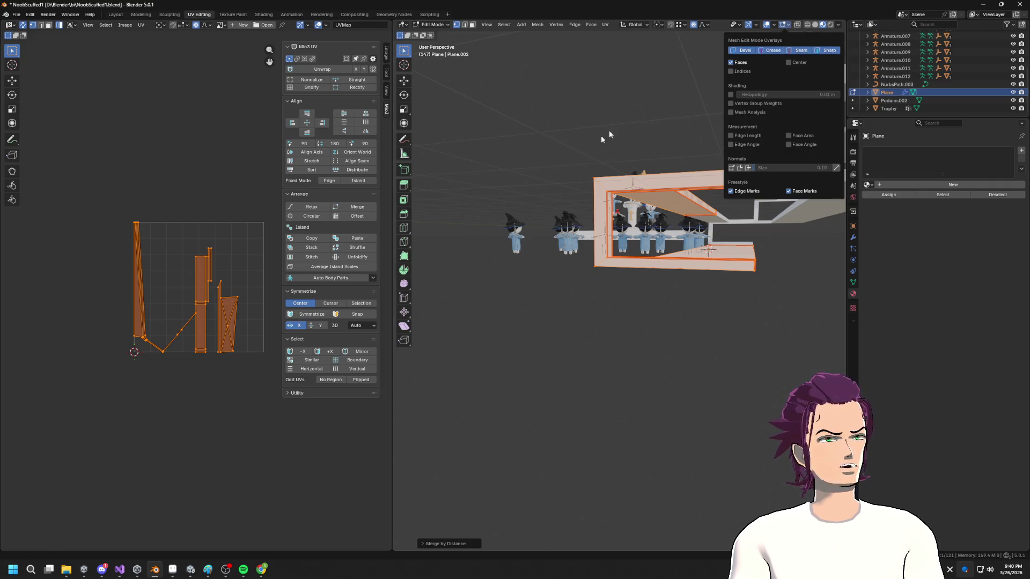
scroll(632, 238, "up", 5)
- Unwrap the selected bench section into a fresh UV layout
right_click(614, 250)
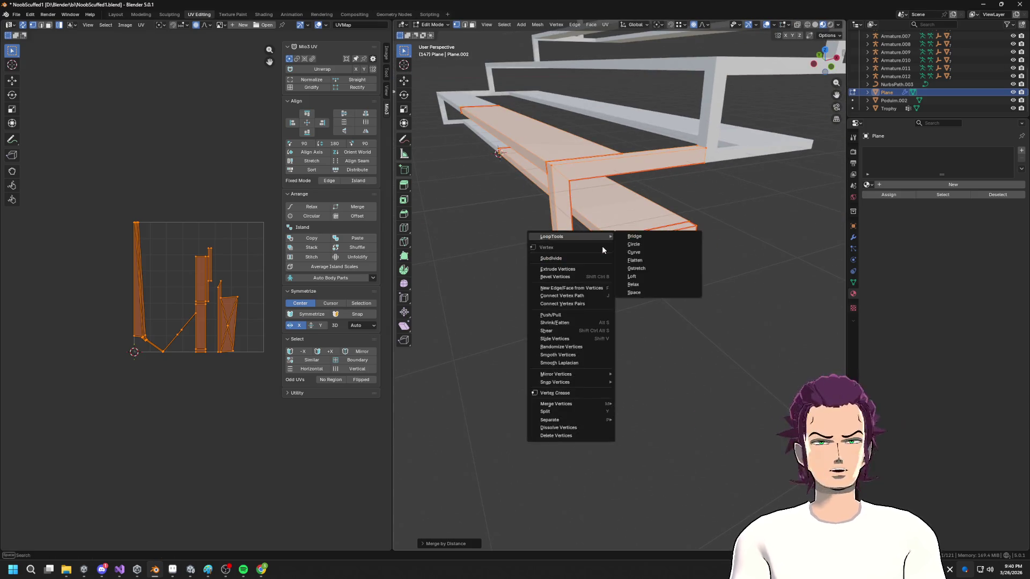
key("u")
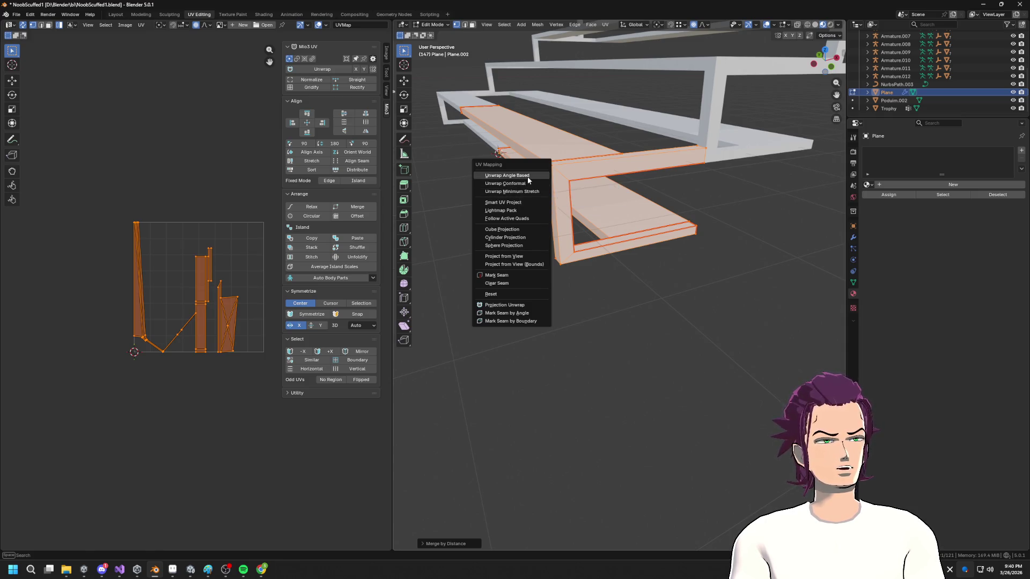
left_click(527, 178)
mouse_move(645, 279)
left_mouse_down()
mouse_move(667, 281)
mouse_move(684, 180)
left_mouse_up()
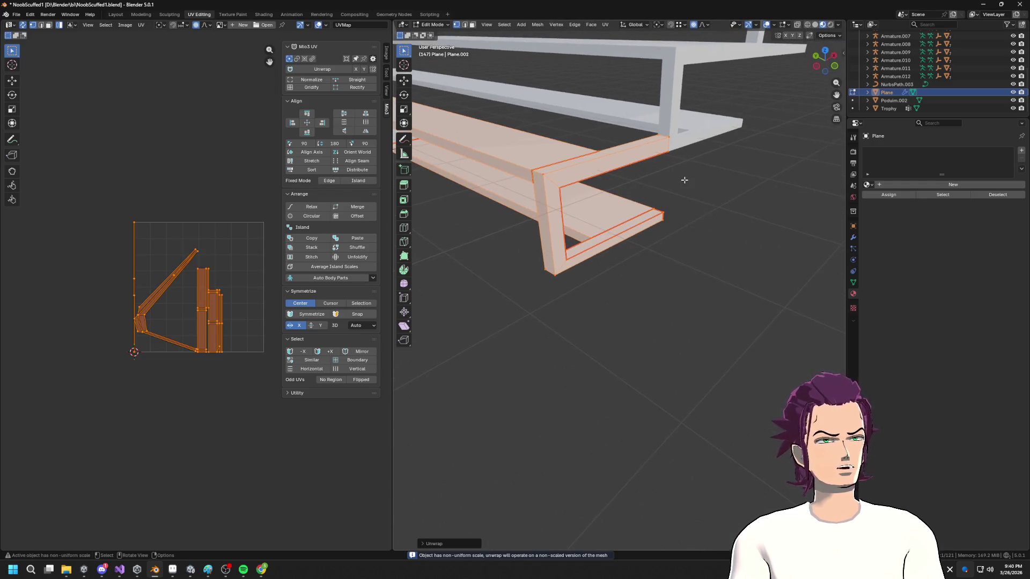
- In the Layout workspace, recalculate the bench section's normals outward in Edit Mode
left_click(114, 15)
scroll(589, 100, "up", 5)
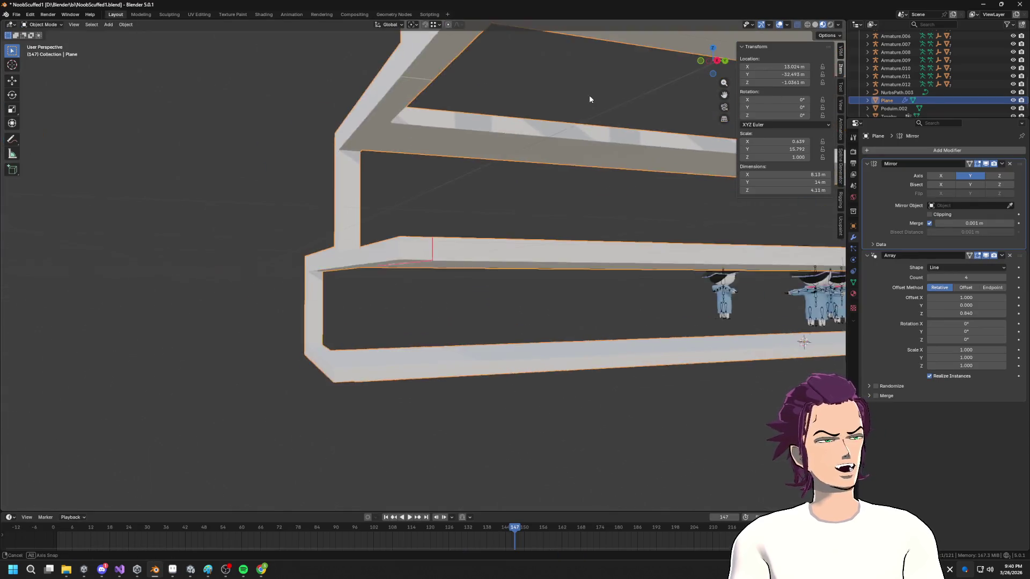
scroll(589, 99, "down", 5)
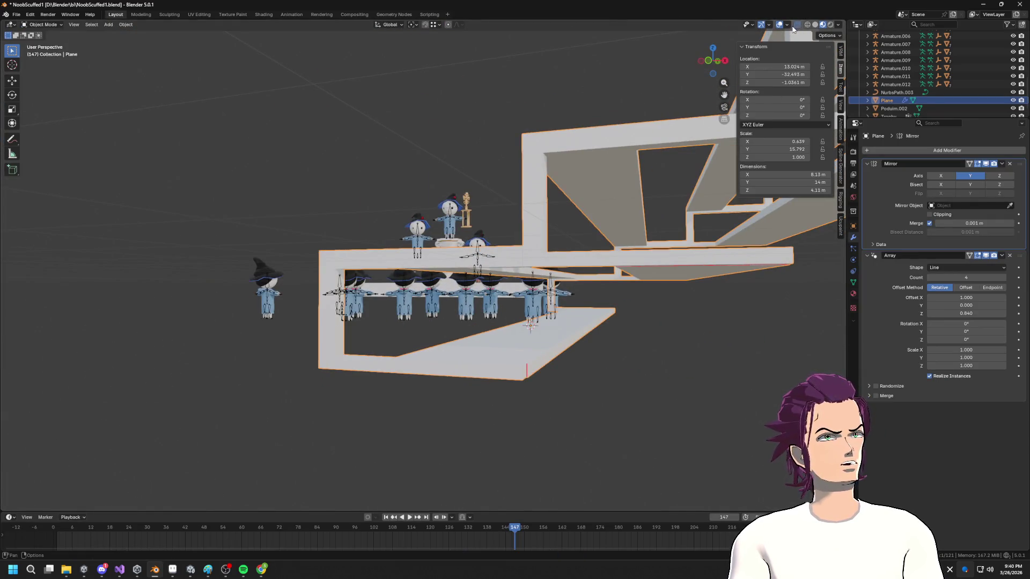
left_click(789, 26)
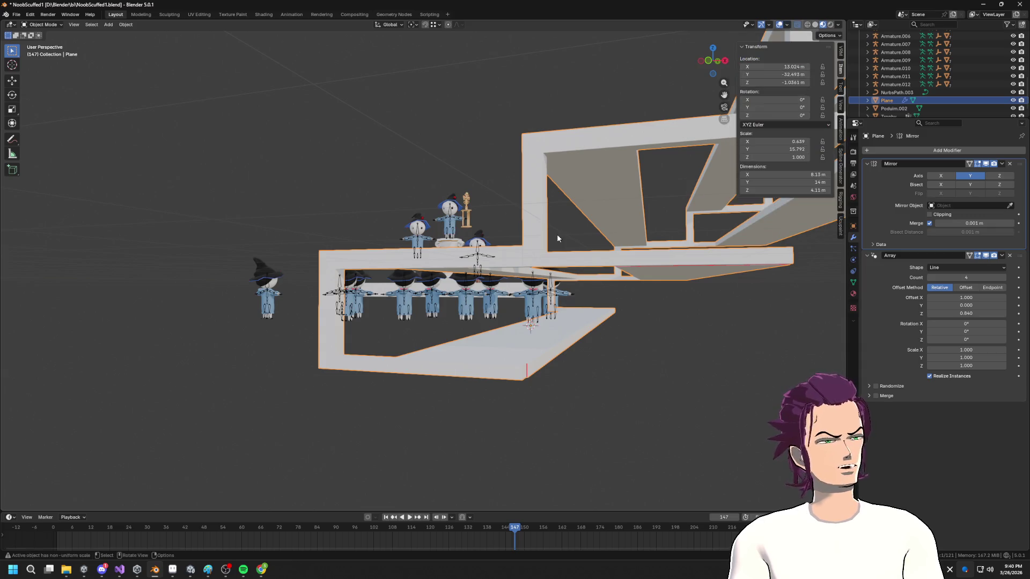
scroll(556, 234, "up", 5)
mouse_move(632, 272)
left_mouse_down()
mouse_move(506, 235)
mouse_move(570, 230)
left_mouse_up()
key("Tab")
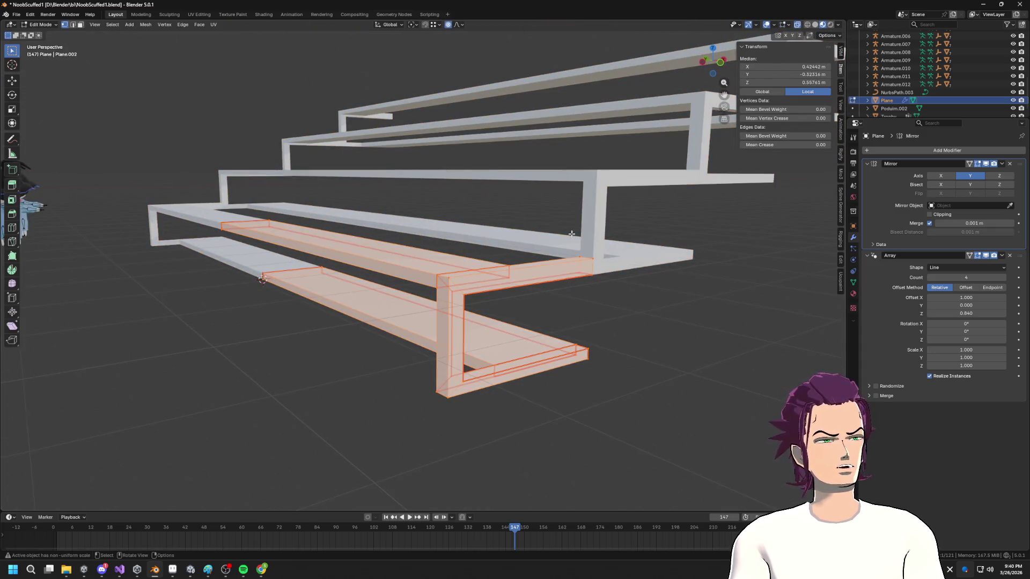
key("alt+n")
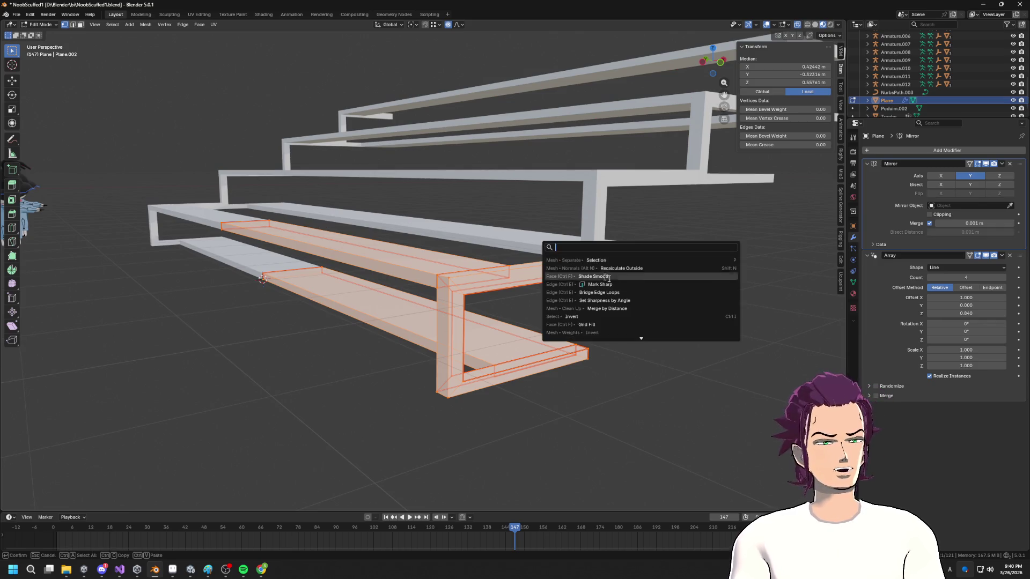
left_click(660, 271)
mouse_move(660, 271)
left_mouse_down()
mouse_move(639, 273)
mouse_move(363, 23)
left_mouse_up()
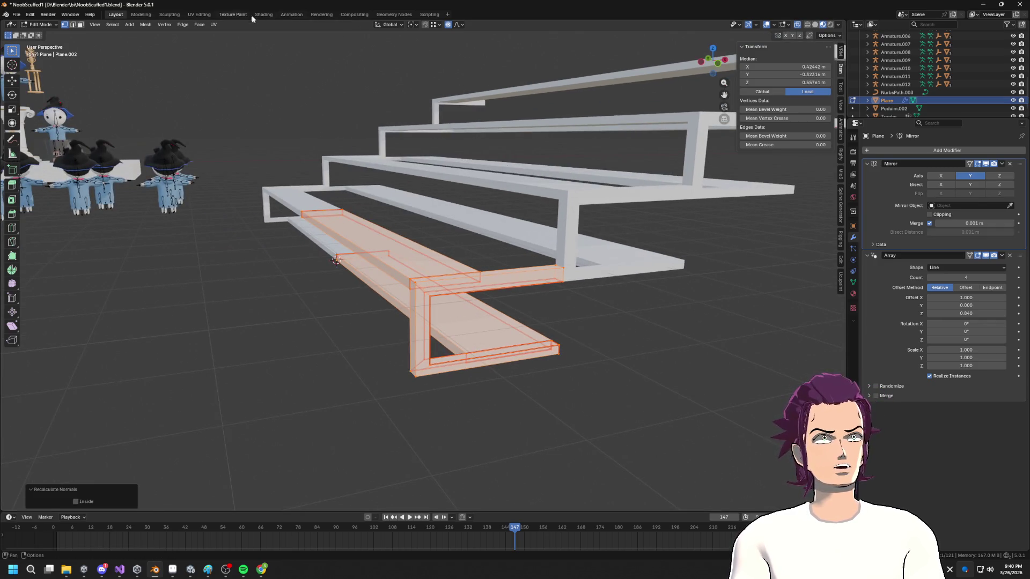
- Return to the UV Editing workspace and deselect the whole mesh
left_click(202, 17)
mouse_move(537, 215)
left_mouse_down()
mouse_move(515, 207)
mouse_move(611, 237)
mouse_move(613, 222)
mouse_move(696, 283)
mouse_move(591, 287)
mouse_move(675, 287)
left_mouse_up()
scroll(590, 290, "up", 3)
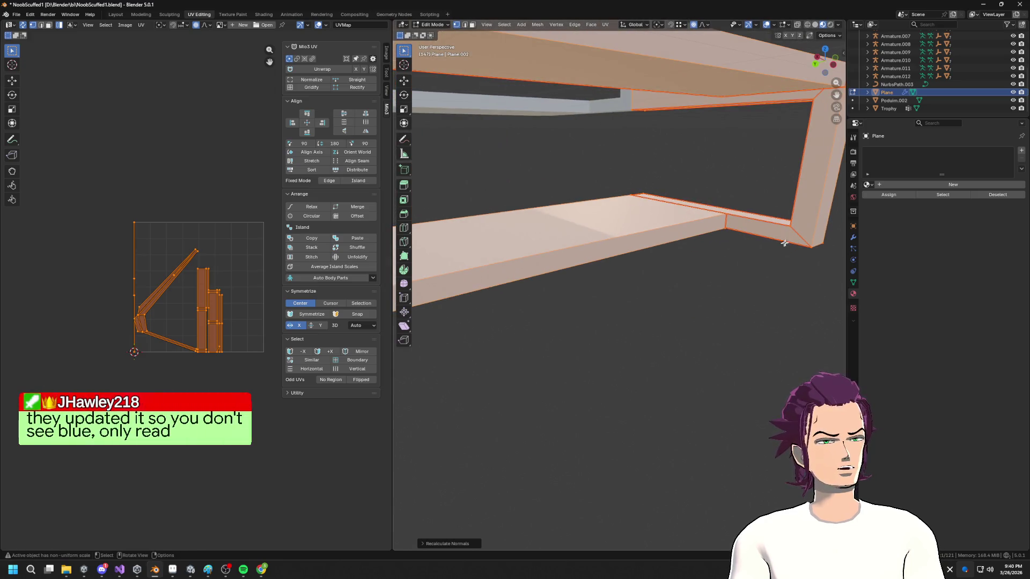
key("alt+a")
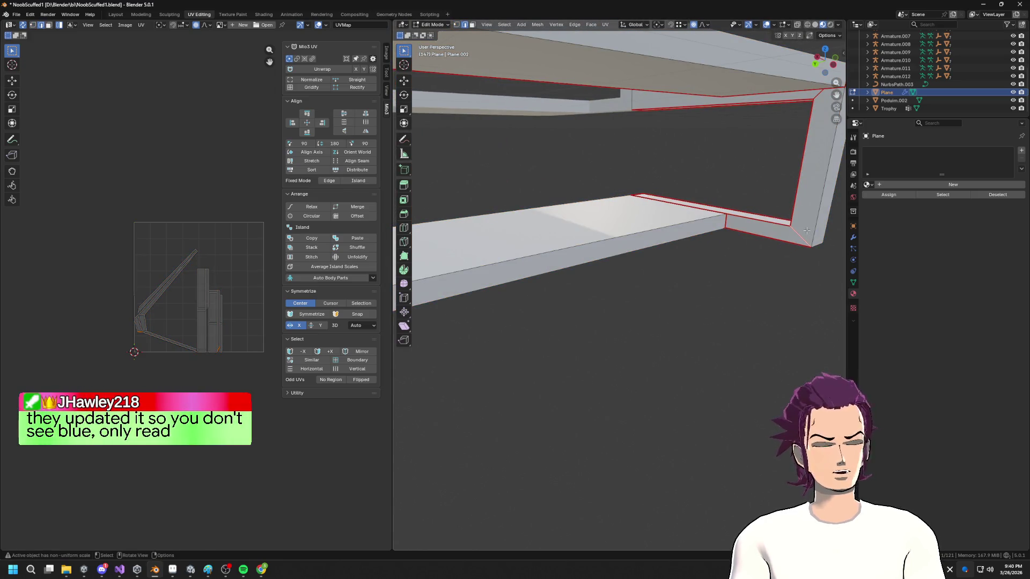
- Clear the seam on the corner's diagonal edge and mark seams on the corner edges
right_click(806, 230)
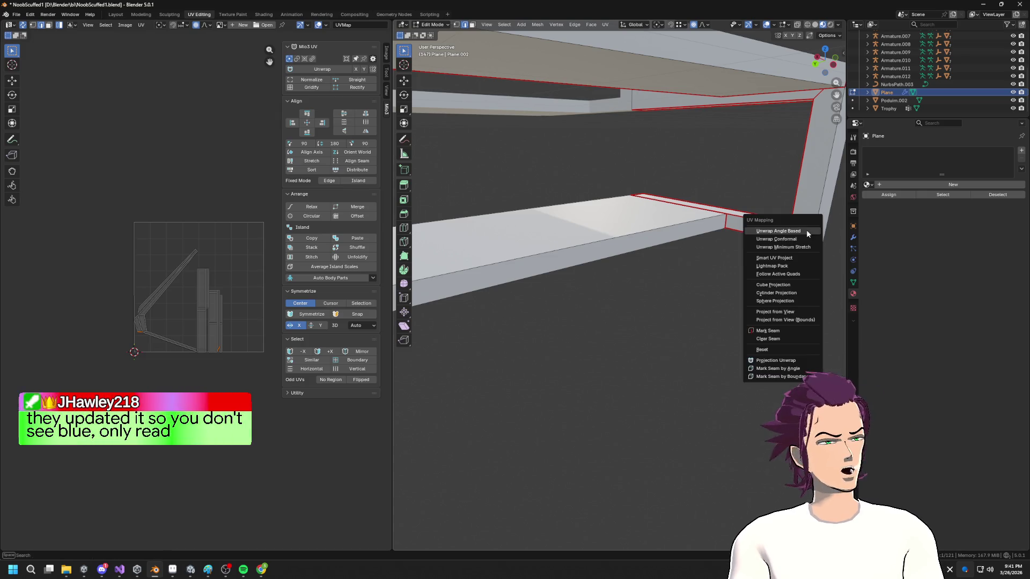
left_click(795, 337)
left_click_drag(795, 337, 724, 184)
key("u")
left_click(751, 236)
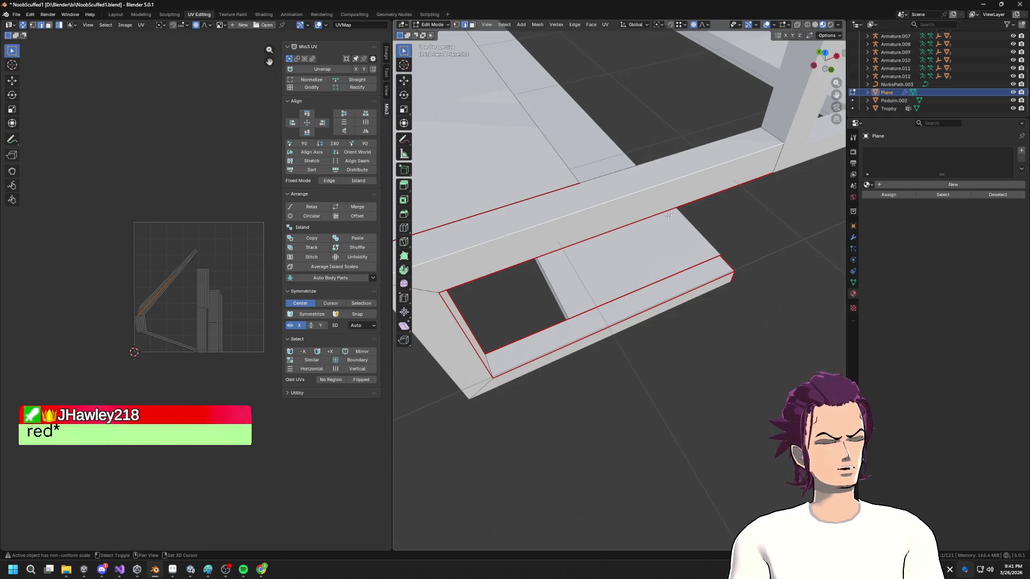
key("u")
left_click(724, 185)
mouse_move(724, 185)
left_mouse_down()
mouse_move(742, 157)
mouse_move(580, 161)
left_mouse_up()
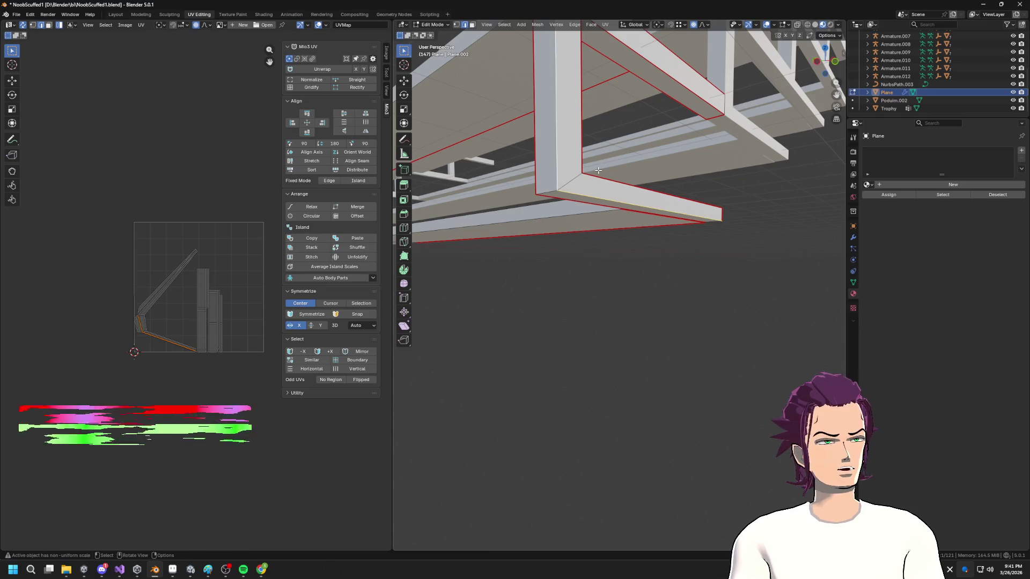
mouse_move(598, 170)
left_mouse_down()
mouse_move(561, 215)
mouse_move(734, 149)
left_mouse_up()
- Mark seams on the edges running along the bench plank
left_click(745, 161)
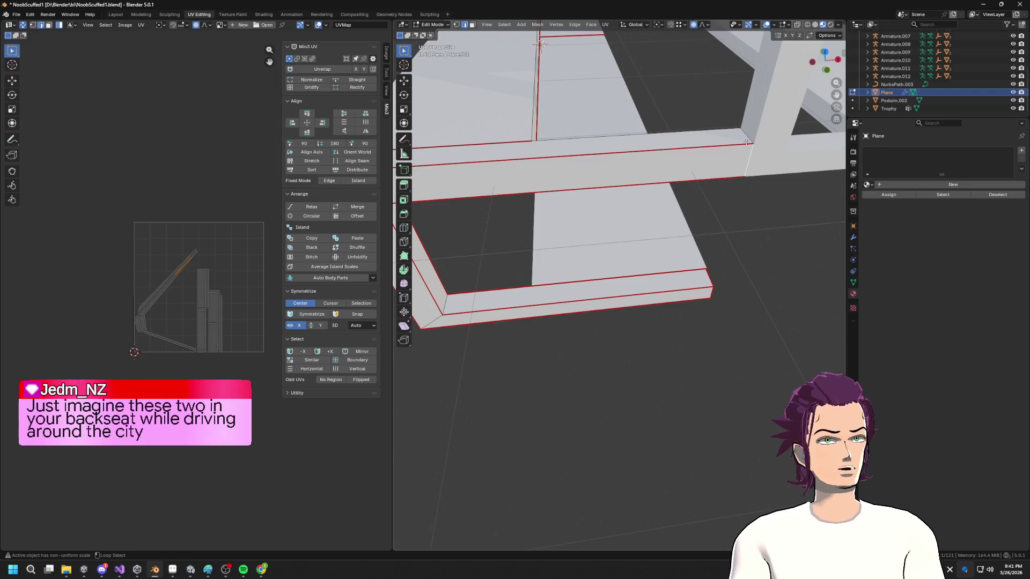
key("u")
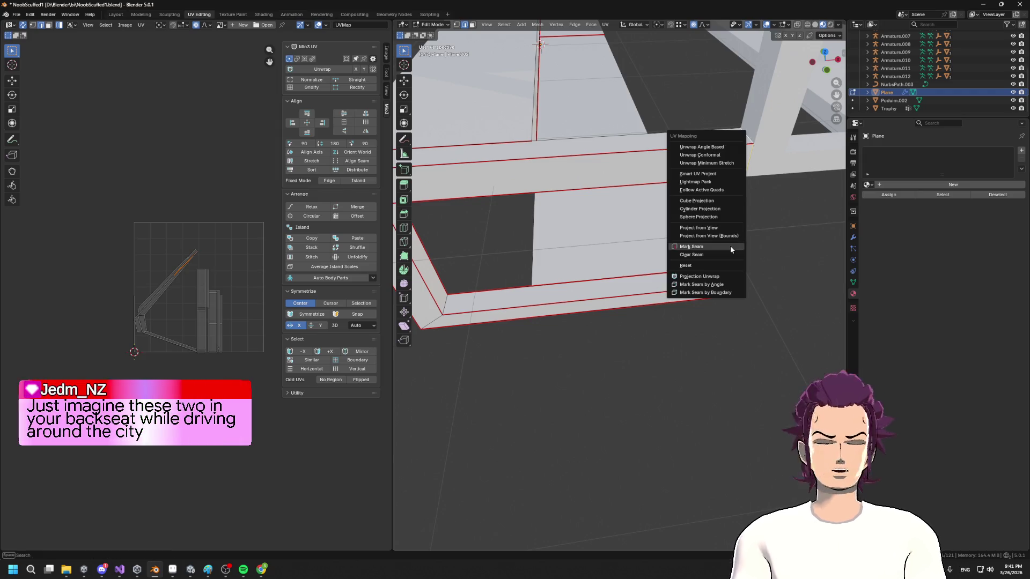
left_click(729, 247)
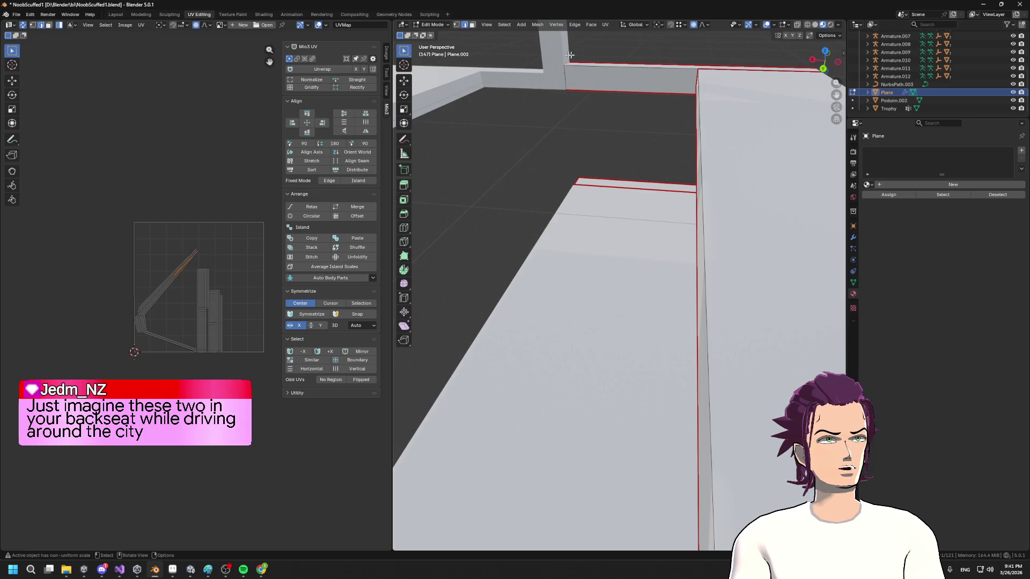
key("u")
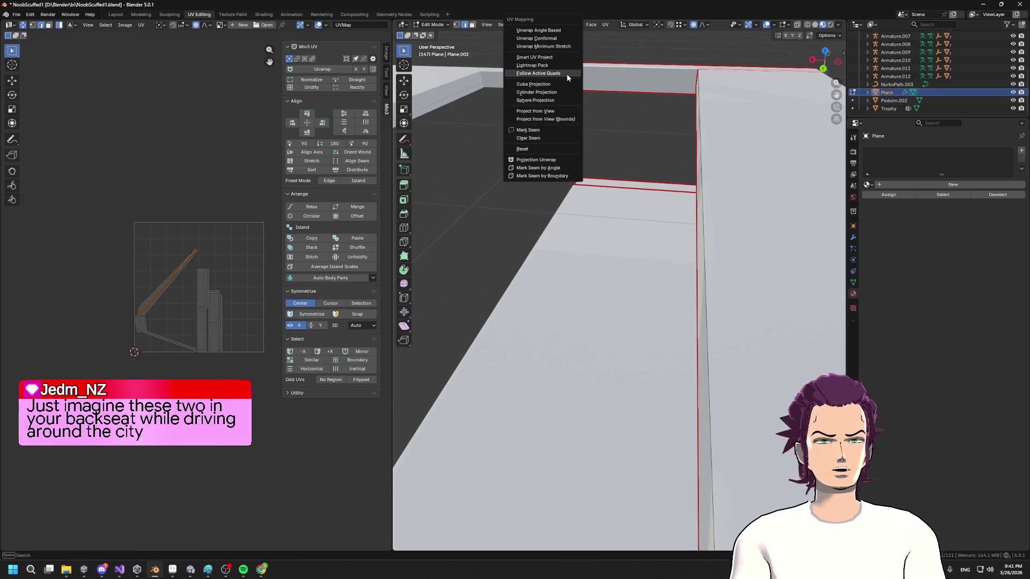
left_click(564, 132)
- Select the entire mesh and unwrap it again
key("a")
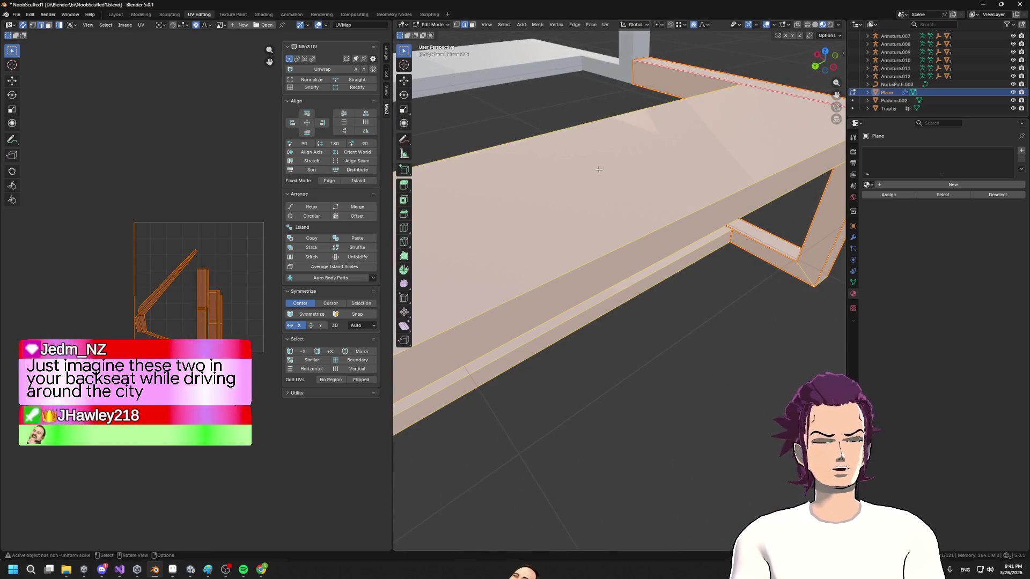
key("u")
left_click(590, 149)
key("u")
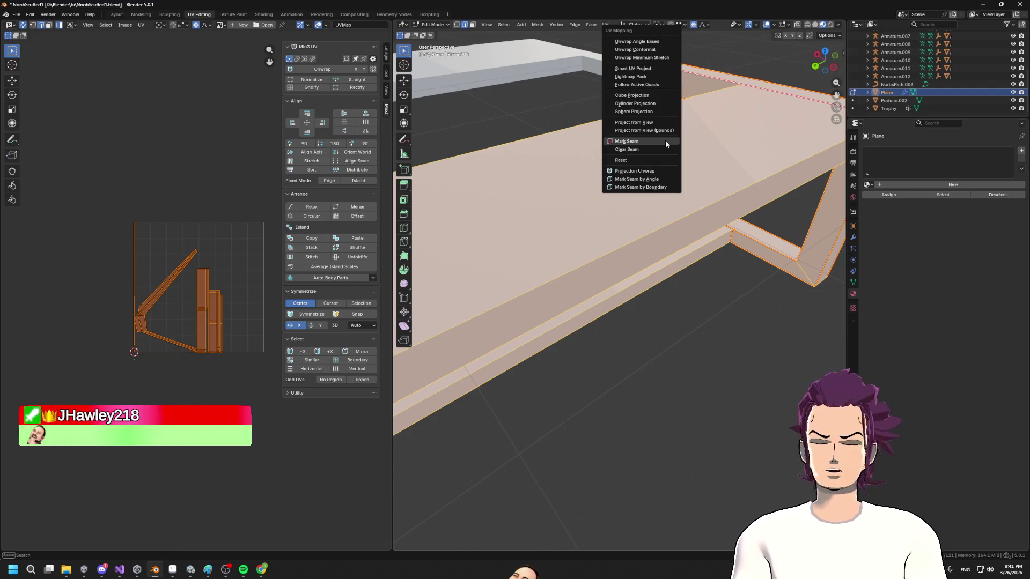
left_click(648, 70)
key("Return")
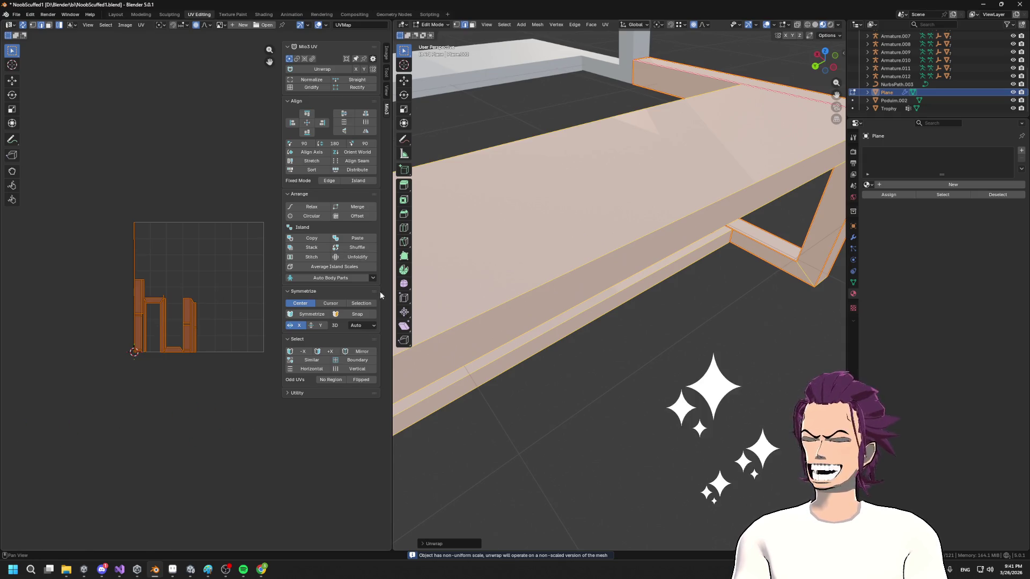
scroll(593, 250, "down", 5)
mouse_move(681, 299)
left_mouse_down()
mouse_move(577, 269)
mouse_move(605, 249)
mouse_move(713, 281)
left_mouse_up()
scroll(577, 269, "up", 4)
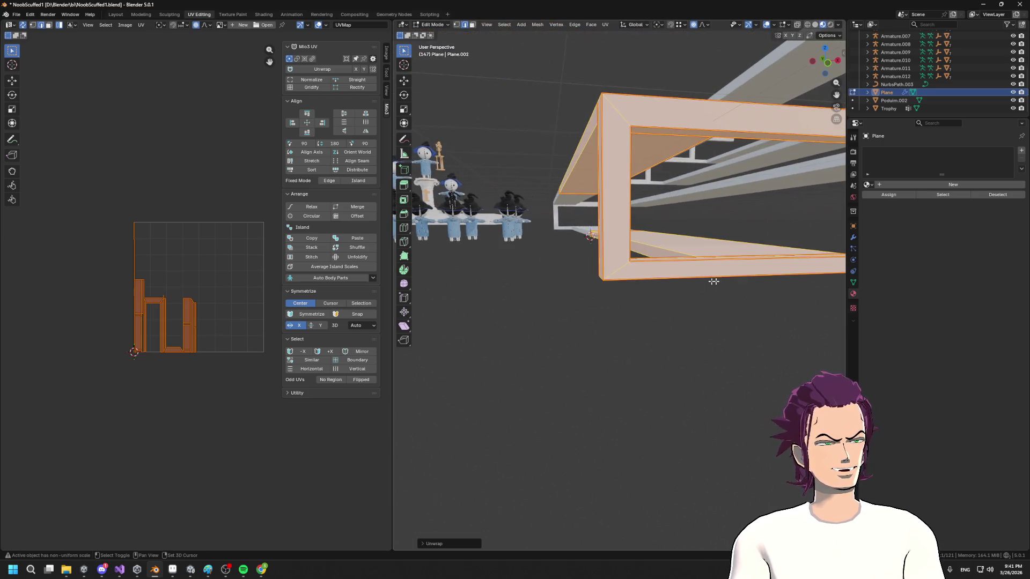
scroll(609, 279, "up", 2)
left_click(606, 286)
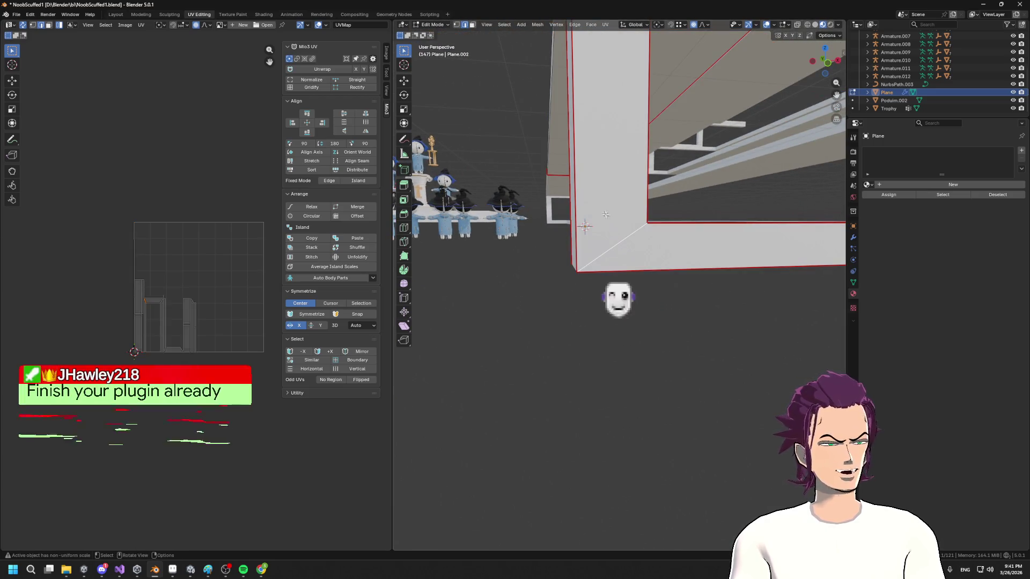
key("ctrl+r")
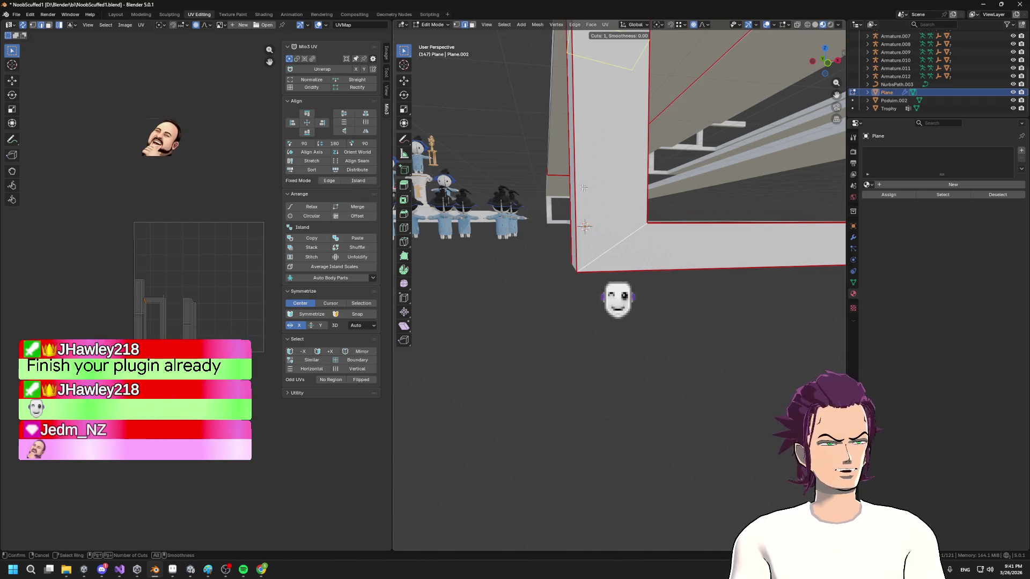
key("Escape")
scroll(640, 228, "down", 5)
key("ctrl+r")
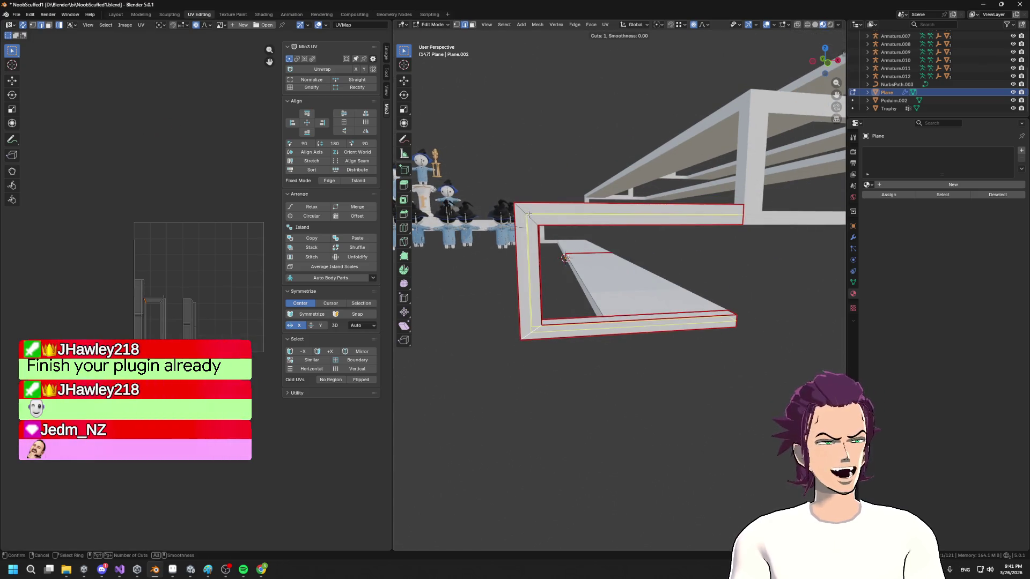
left_click_drag(615, 230, 748, 236)
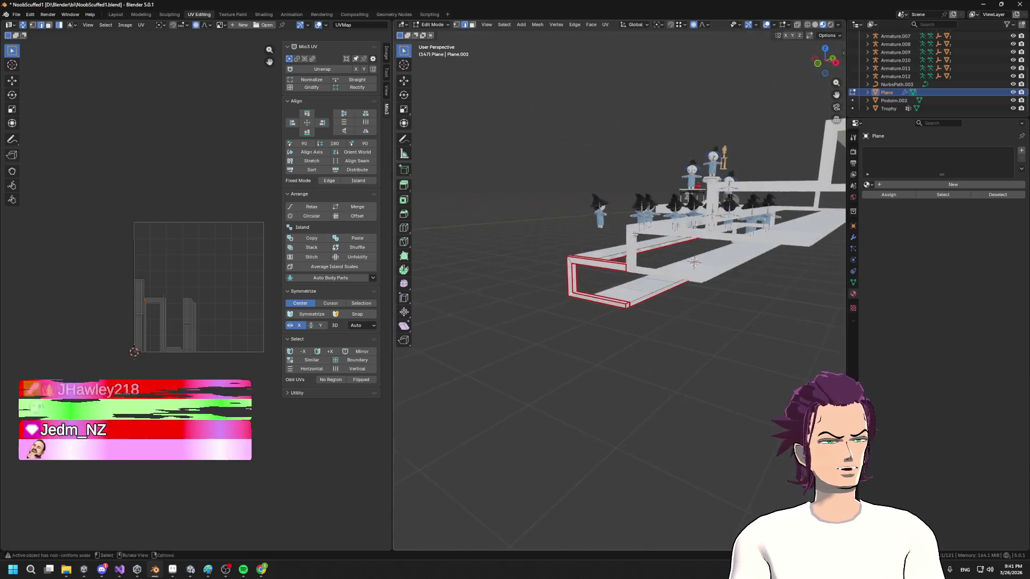
scroll(679, 268, "up", 5)
mouse_move(681, 285)
left_mouse_down()
mouse_move(704, 245)
mouse_move(657, 257)
left_mouse_up()
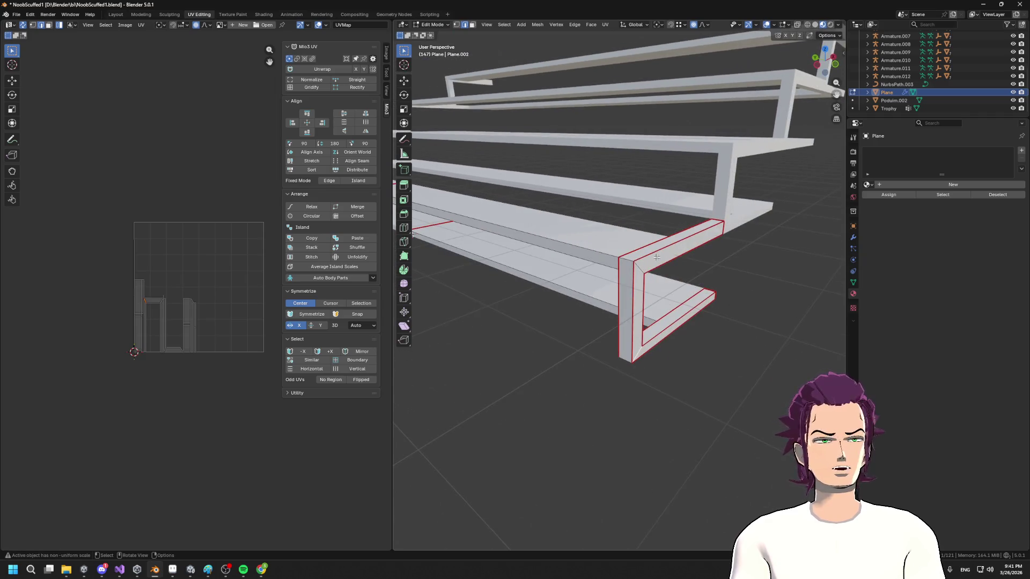
key("a")
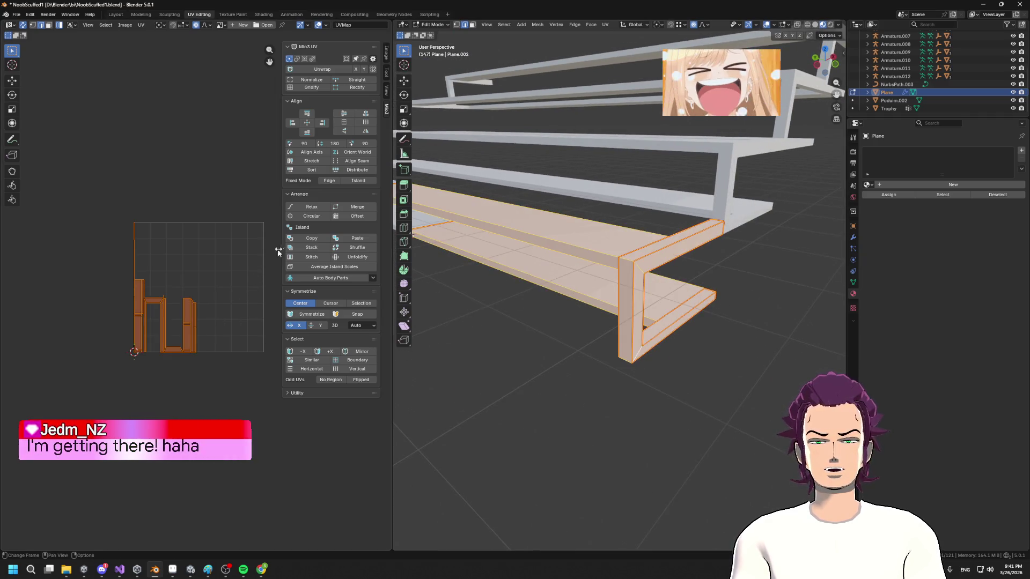
mouse_move(584, 248)
left_mouse_down()
mouse_move(809, 223)
mouse_move(661, 261)
left_mouse_up()
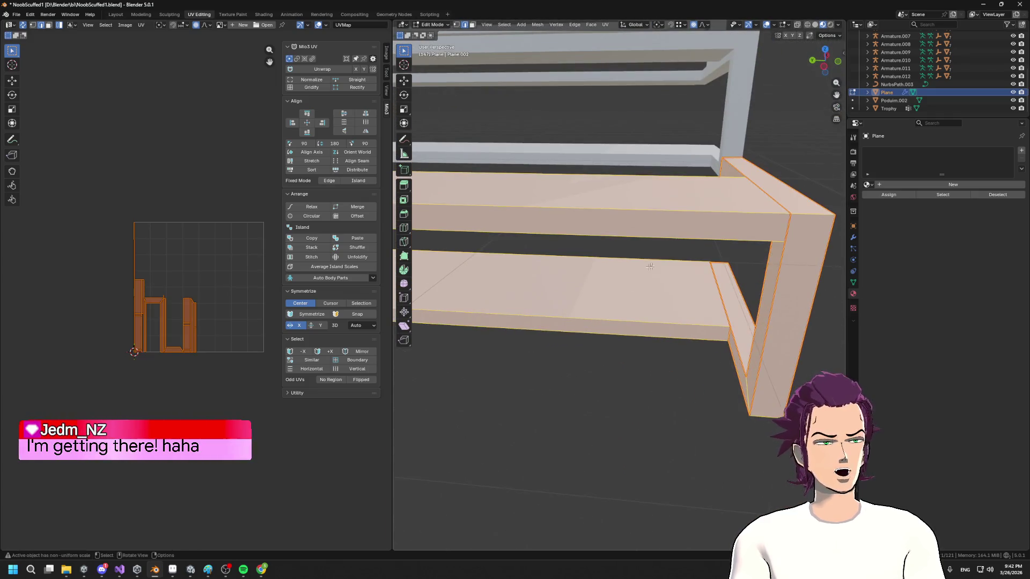
key("alt+a")
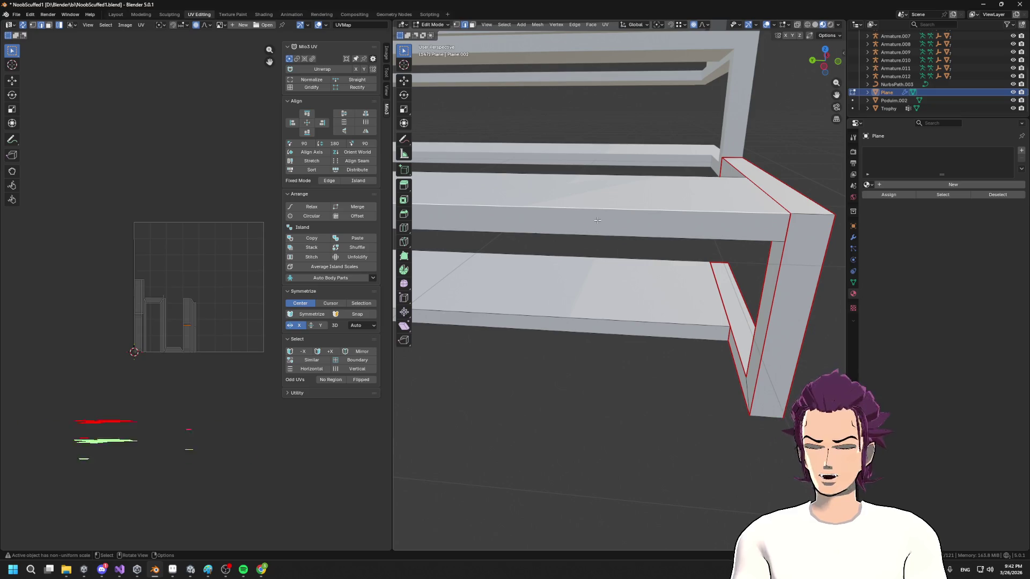
key("l")
mouse_move(671, 242)
left_mouse_down()
mouse_move(745, 182)
mouse_move(612, 280)
left_mouse_up()
key("alt+a")
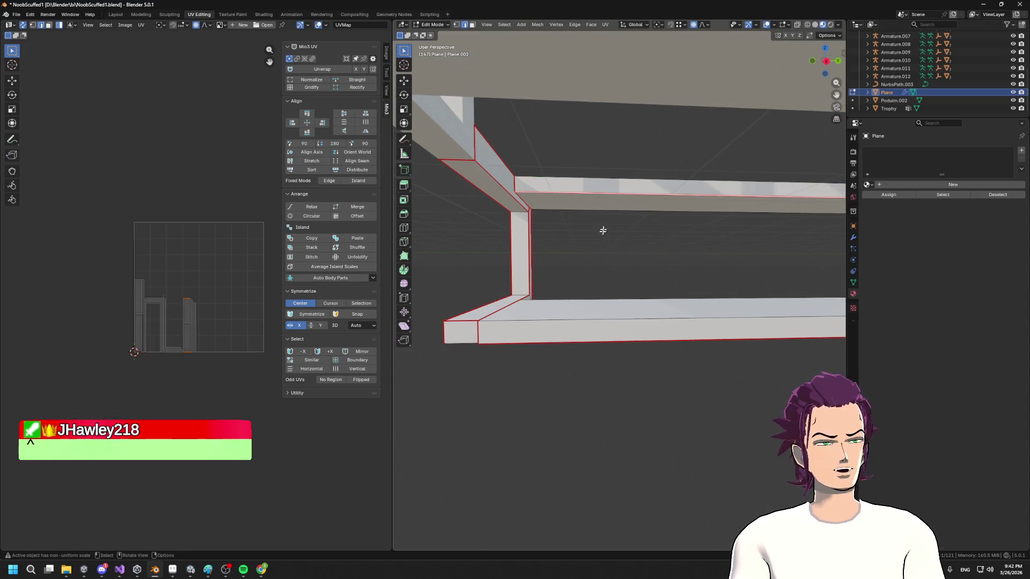
- Select the bottom plank as a linked piece of the mesh
key("l")
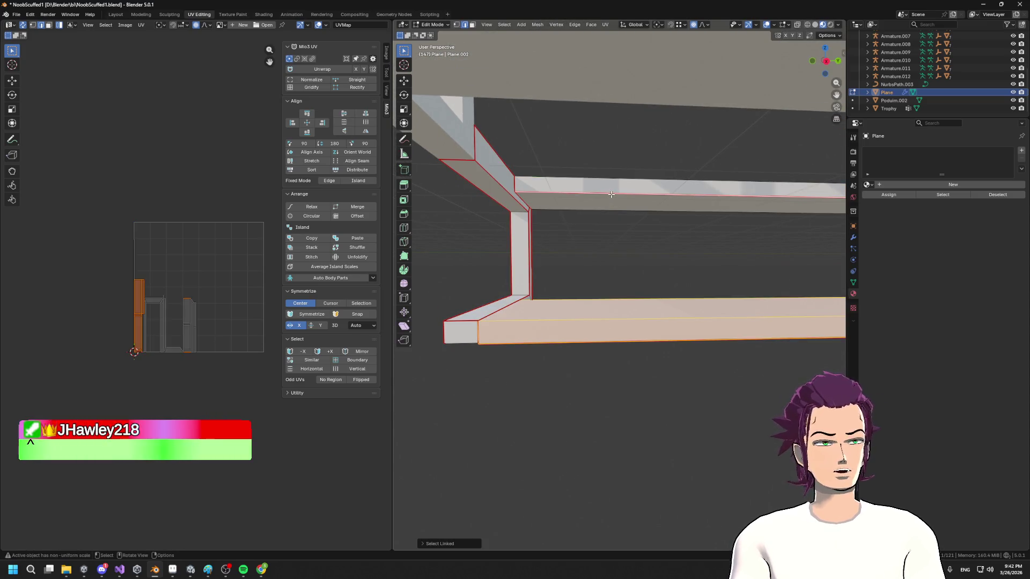
key("l")
key("alt+a")
key("a")
key("alt+a")
key("l")
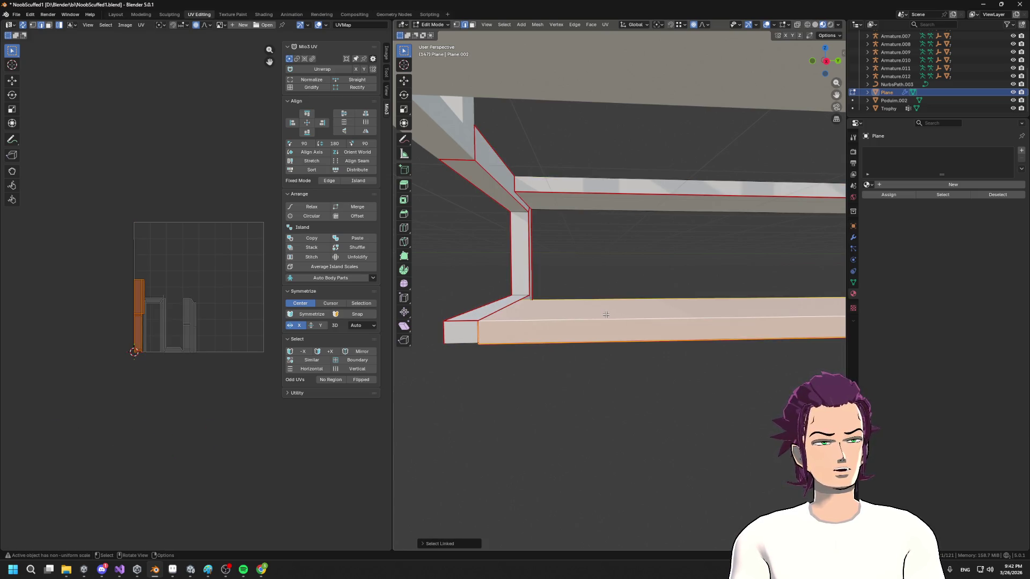
key("alt+a")
key("l")
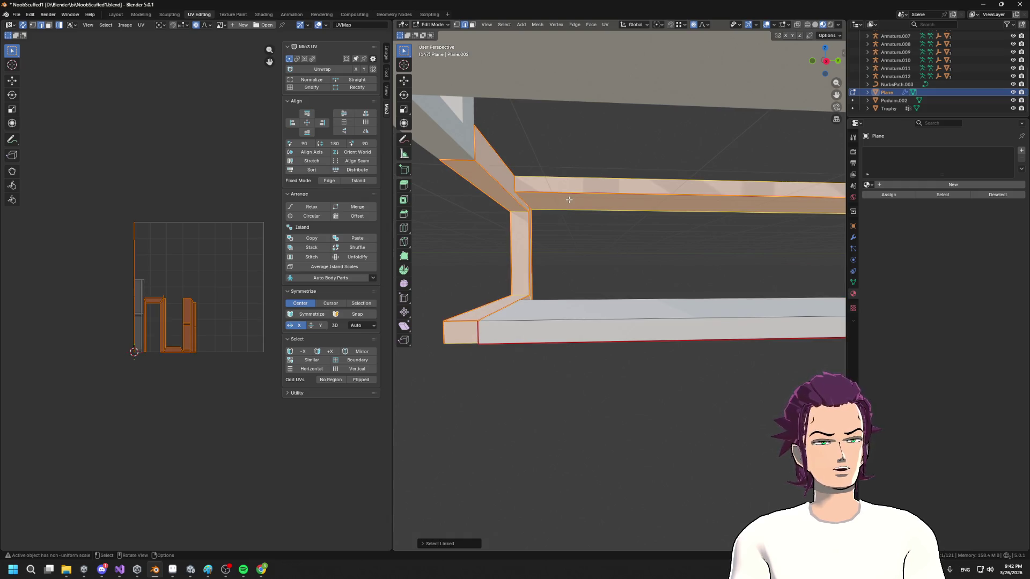
key("alt+a")
key("l")
left_click_drag(558, 322, 593, 395)
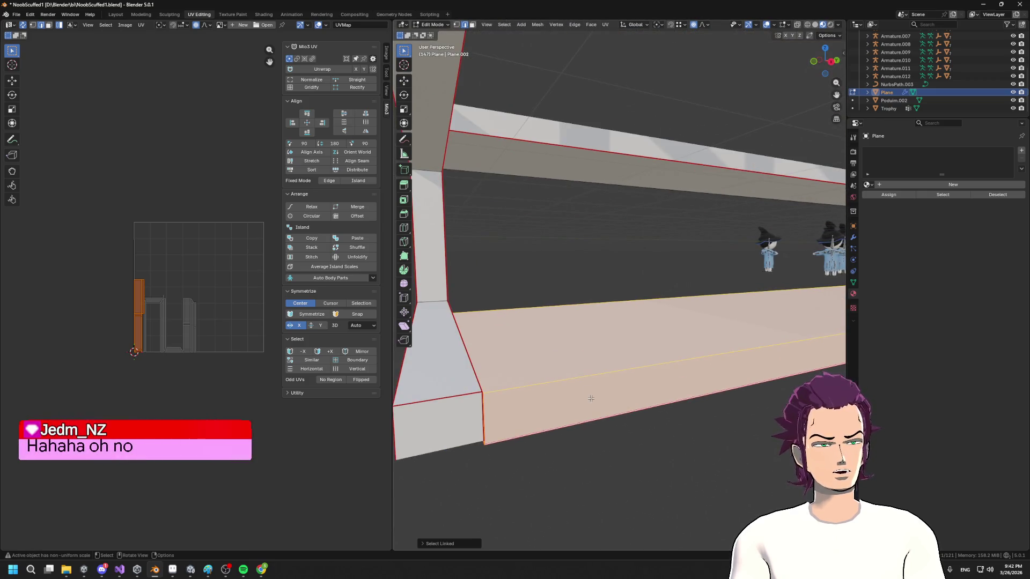
- In vertex mode, merge the plank's bottom-corner vertices using Merge At First and At Last
key("1")
left_click(485, 444)
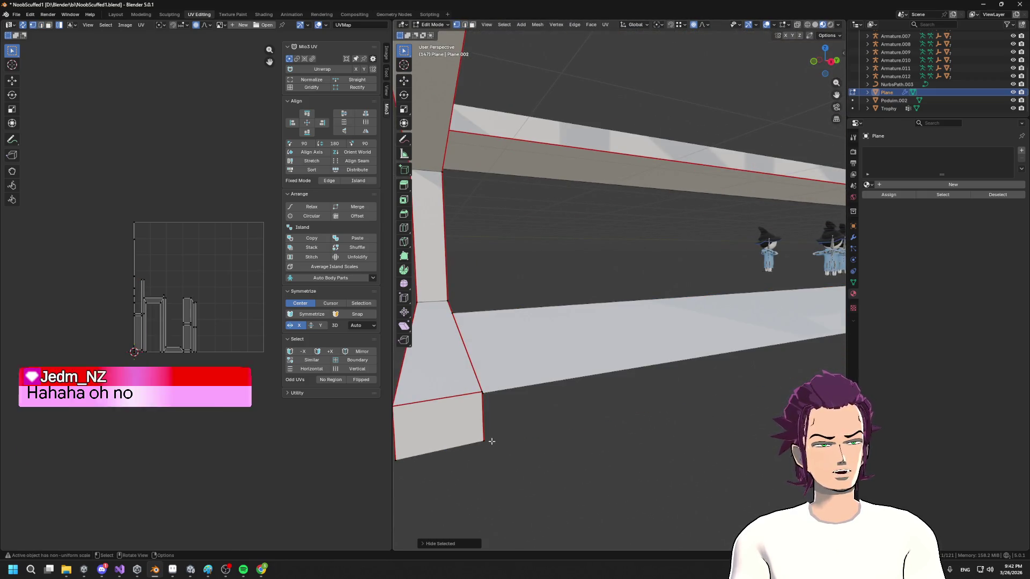
mouse_move(518, 431)
left_mouse_down()
mouse_move(528, 407)
mouse_move(594, 381)
left_mouse_up()
left_click_drag(648, 329, 621, 327)
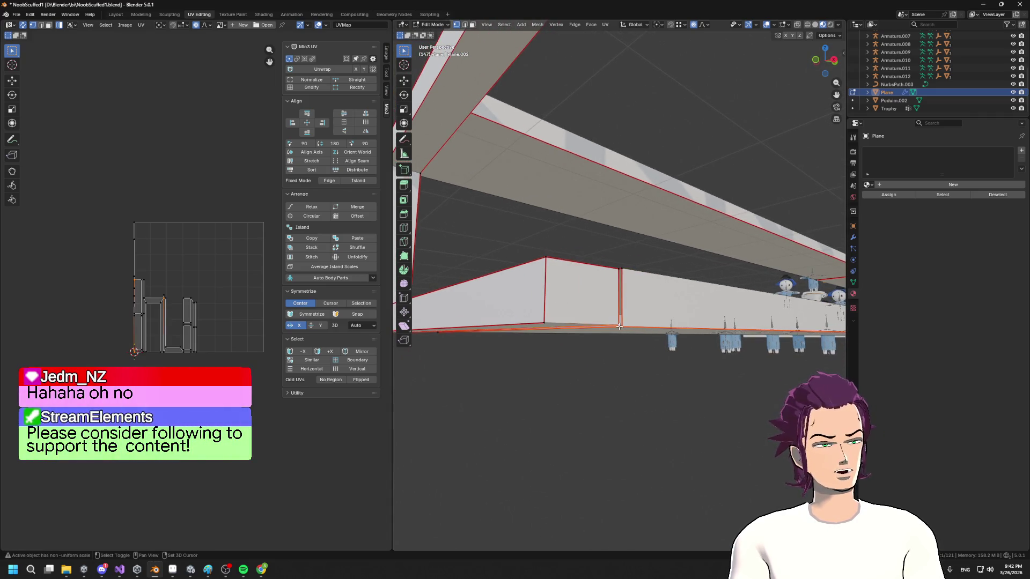
key("m")
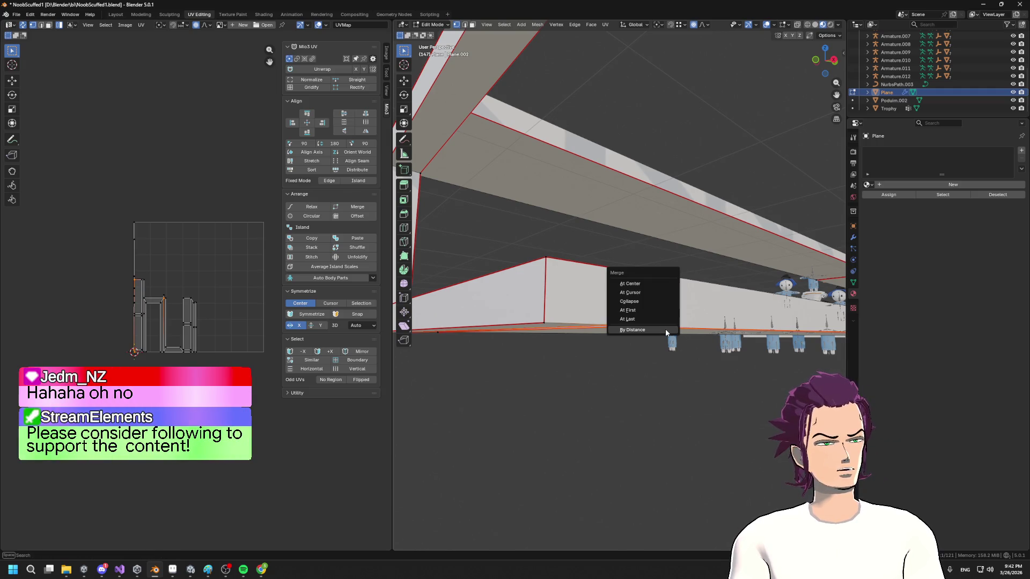
left_click(656, 310)
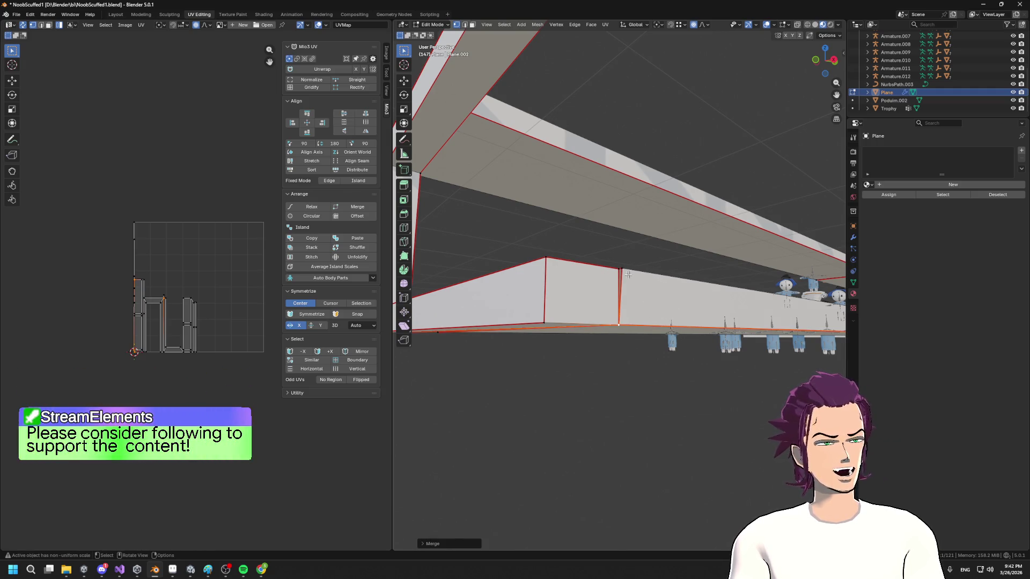
key("m")
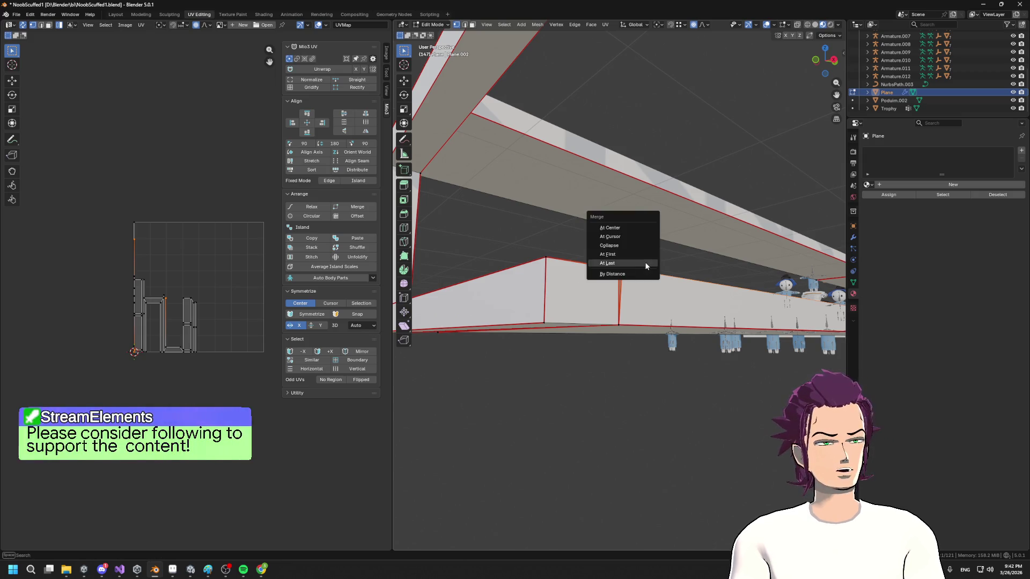
left_click(645, 262)
mouse_move(609, 319)
left_mouse_down()
mouse_move(667, 292)
mouse_move(731, 299)
mouse_move(745, 329)
mouse_move(689, 319)
mouse_move(743, 292)
left_mouse_up()
key("ctrl+r")
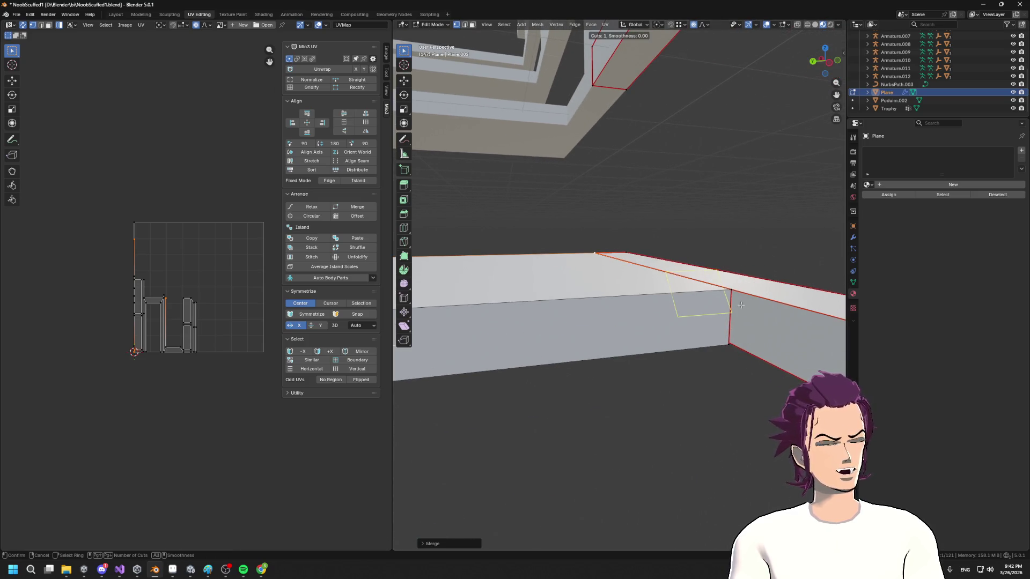
- Add a loop cut across the bottom plank's side and scale it to 0 on X to straighten it
left_click(727, 269)
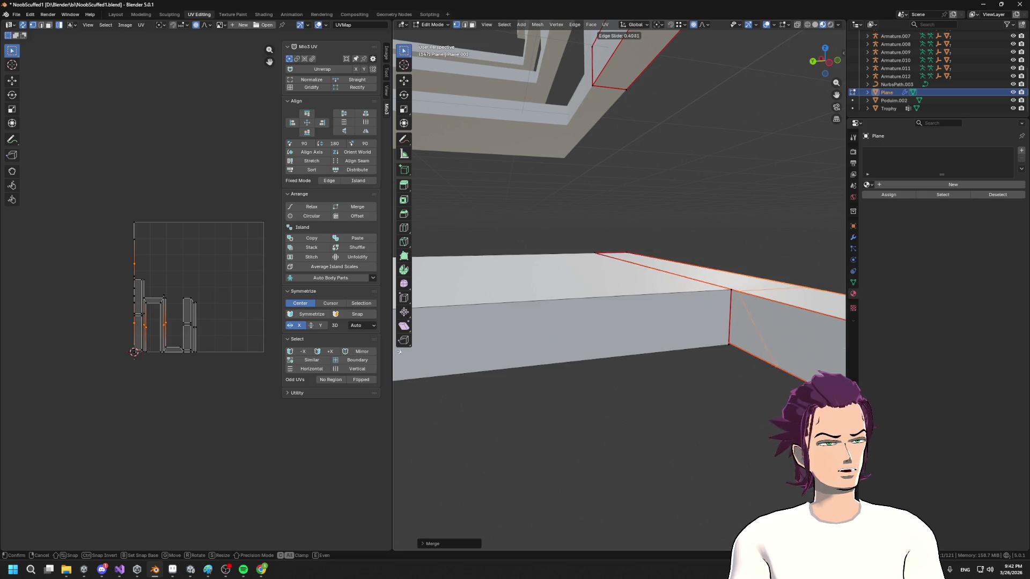
left_click(838, 346)
left_click_drag(838, 346, 703, 303)
key("s")
key("z")
key("x")
key("0")
key("Return")
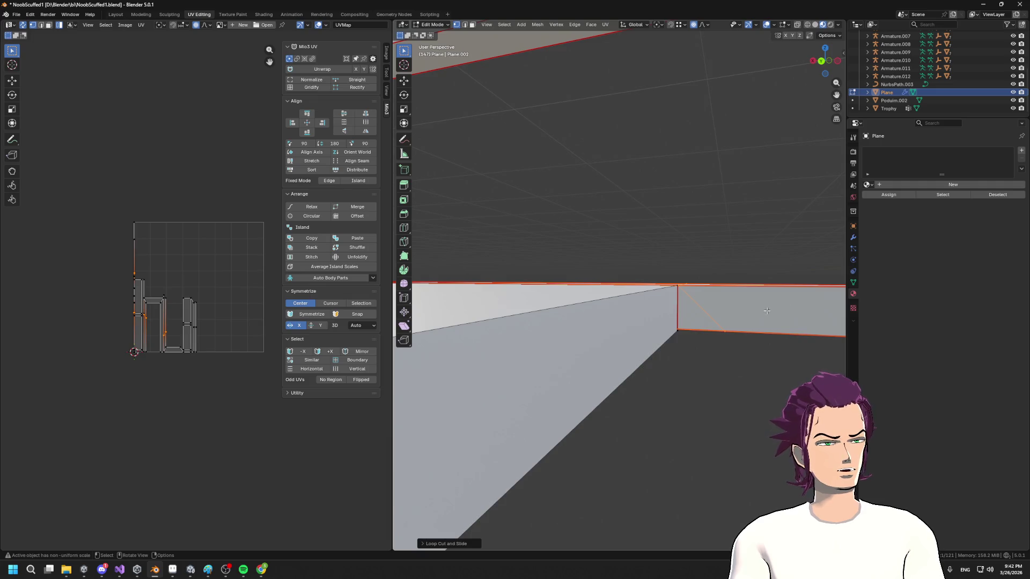
- Turn off proportional editing, flatten the loop along X, and shift it along X to the wall corner
left_click(694, 25)
key("s")
key("x")
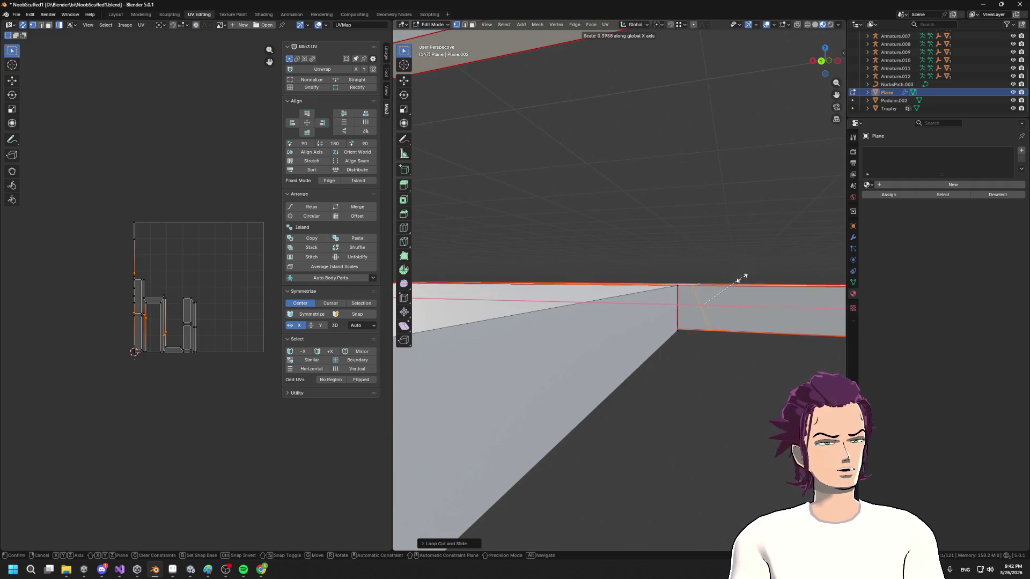
type("0")
key("Return")
right_click(755, 272)
key("g")
key("x")
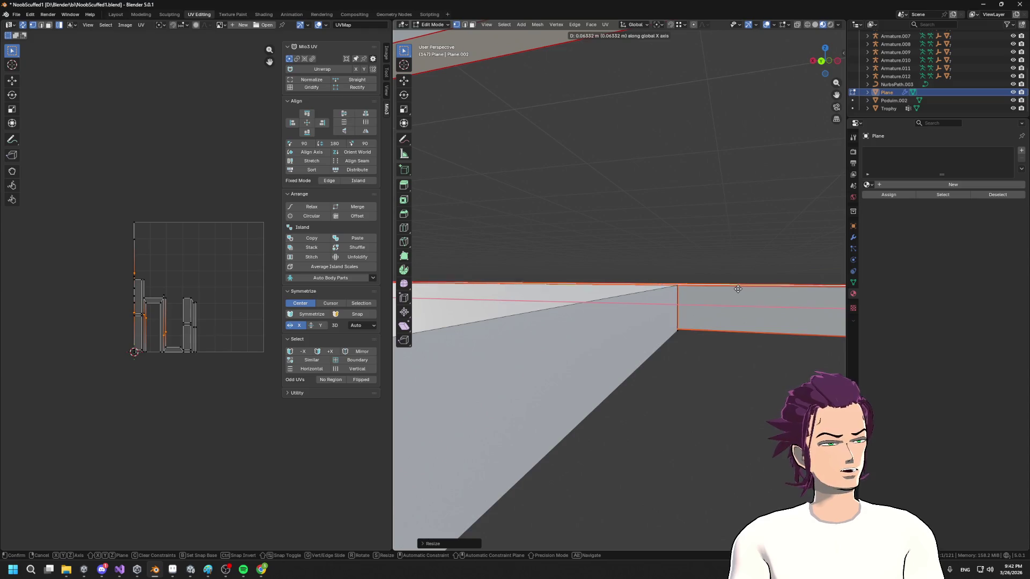
left_click(738, 289)
scroll(643, 322, "up", 3)
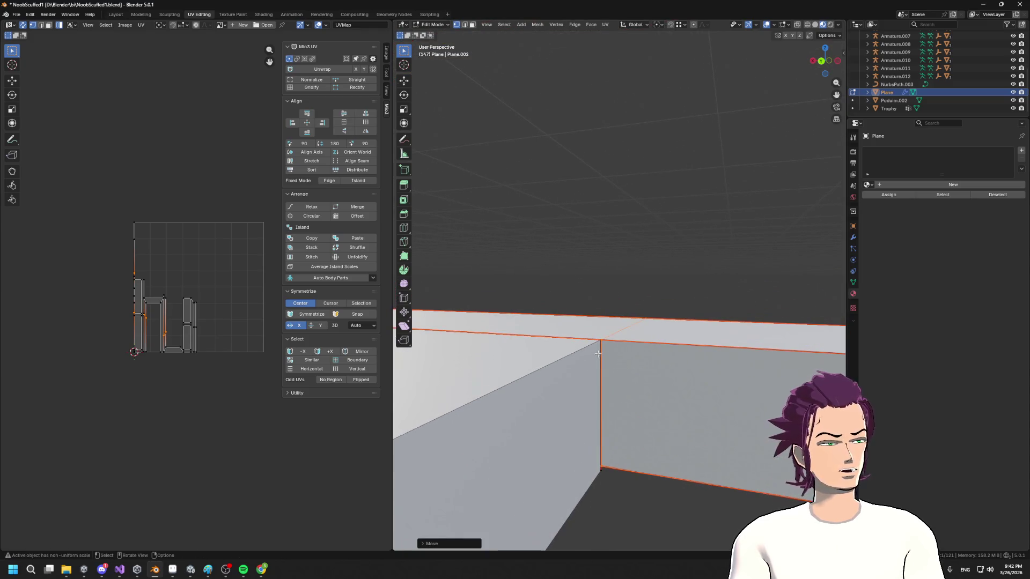
- Merge the selected corner vertices At Center to close the corner gap
key("m")
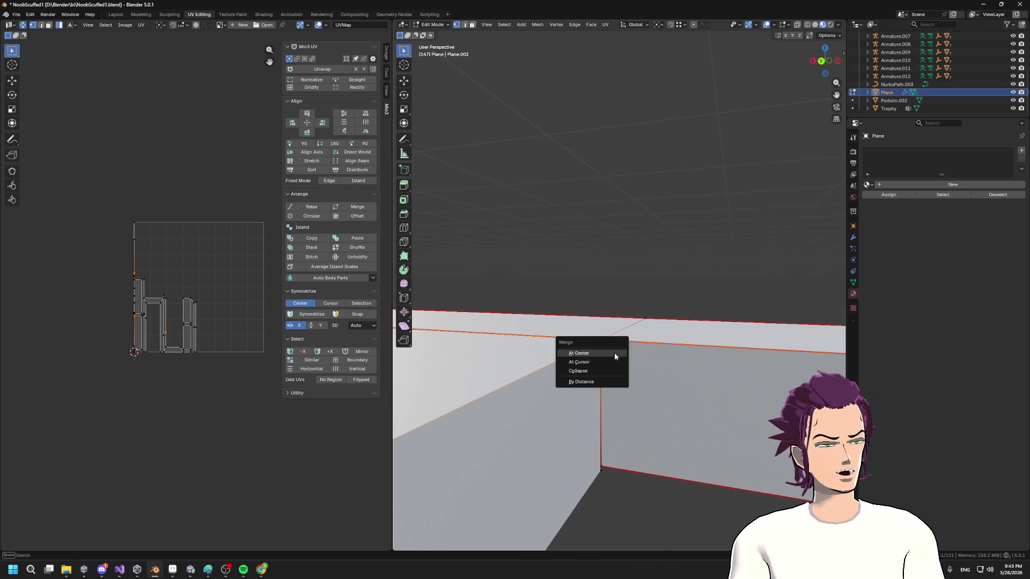
left_click(598, 357)
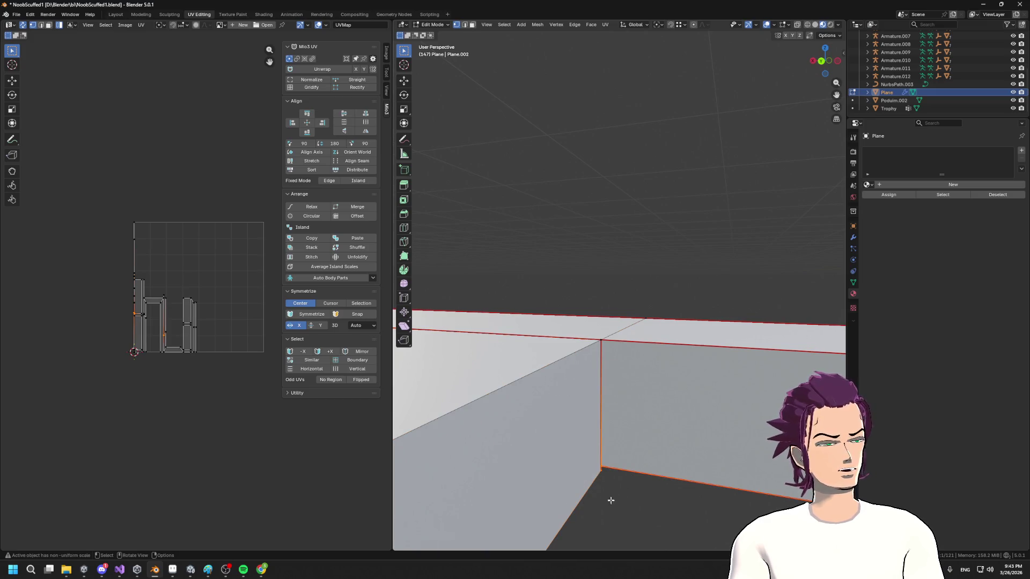
key("m")
left_click(617, 470)
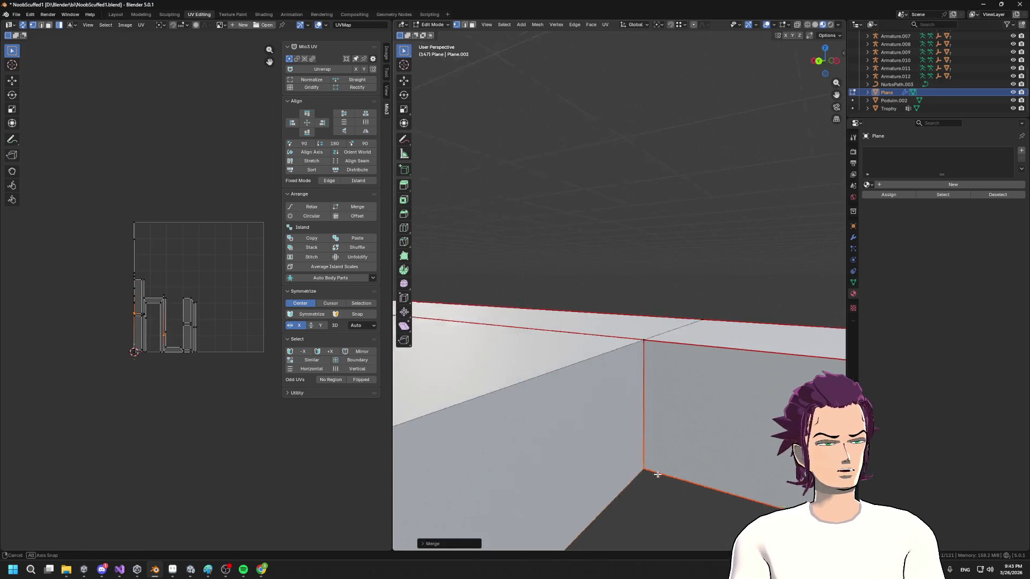
scroll(659, 475, "down", 5)
mouse_move(659, 454)
left_mouse_down()
mouse_move(520, 444)
mouse_move(678, 453)
mouse_move(702, 437)
mouse_move(623, 439)
mouse_move(669, 462)
mouse_move(687, 485)
mouse_move(695, 432)
left_mouse_up()
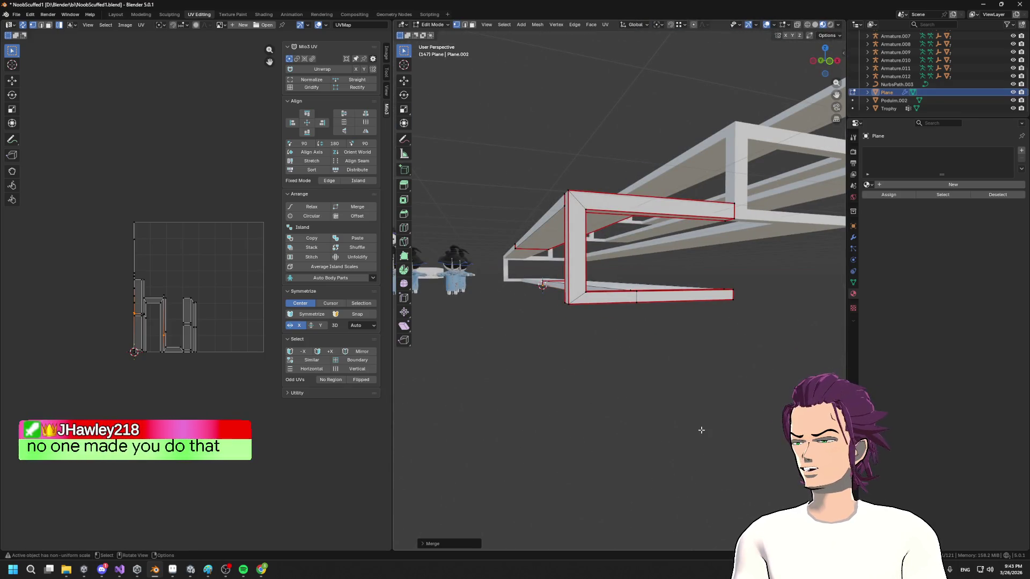
- Add a centered loop cut on the frame's lower bar and flatten it along X
mouse_move(644, 414)
left_mouse_down()
mouse_move(659, 365)
mouse_move(717, 409)
mouse_move(775, 392)
mouse_move(590, 344)
mouse_move(299, 291)
left_mouse_up()
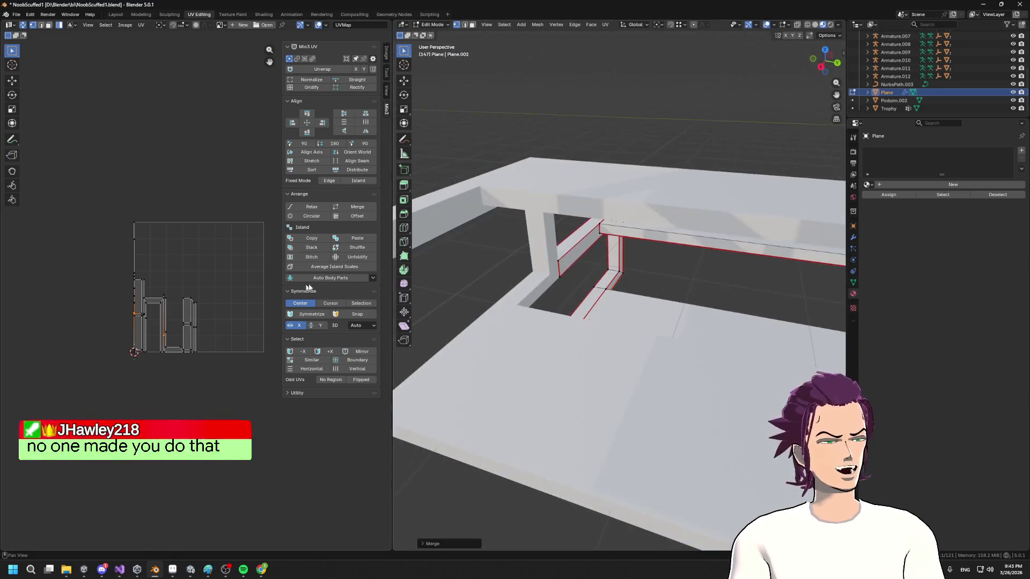
mouse_move(653, 265)
left_mouse_down()
mouse_move(726, 243)
mouse_move(512, 288)
mouse_move(738, 284)
left_mouse_up()
key("ctrl+r")
left_click(512, 289)
right_click(501, 292)
key("s")
key("x")
left_click(602, 274)
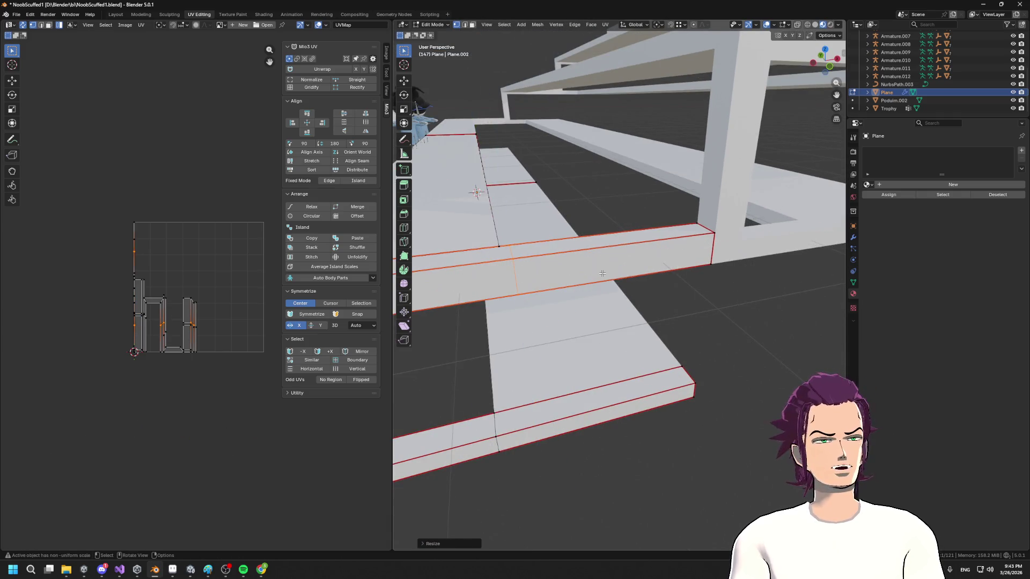
- Shift the new loop along X to line up with the plank, then reposition a vertex on the beam's underside
key("g")
key("x")
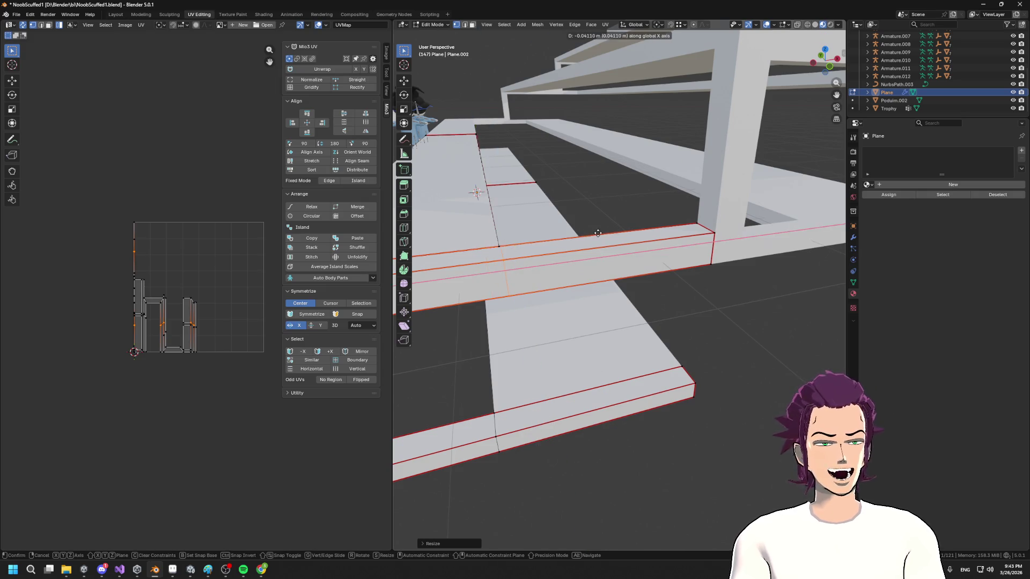
left_click(596, 233)
scroll(594, 279, "up", 4)
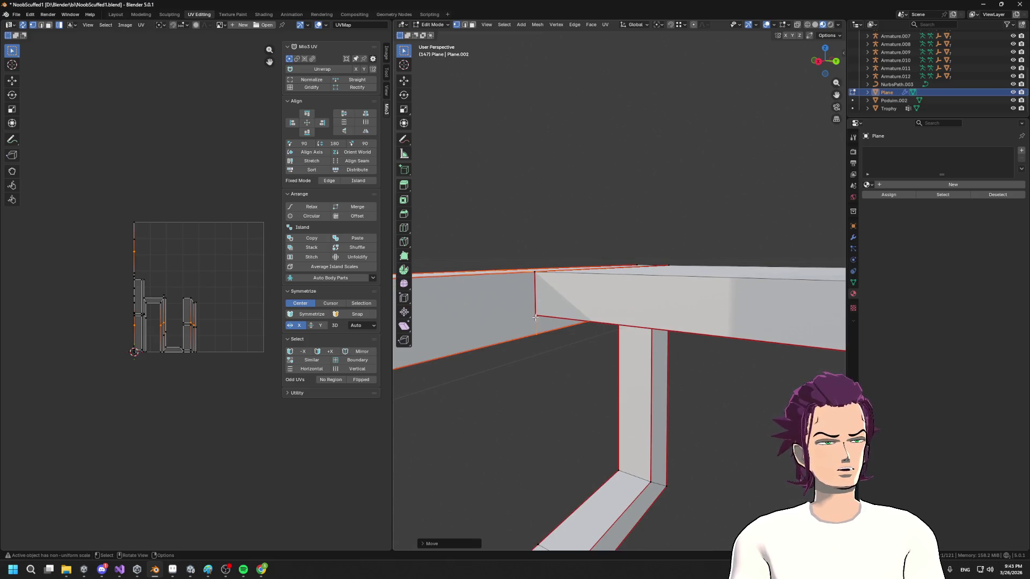
left_click(693, 318)
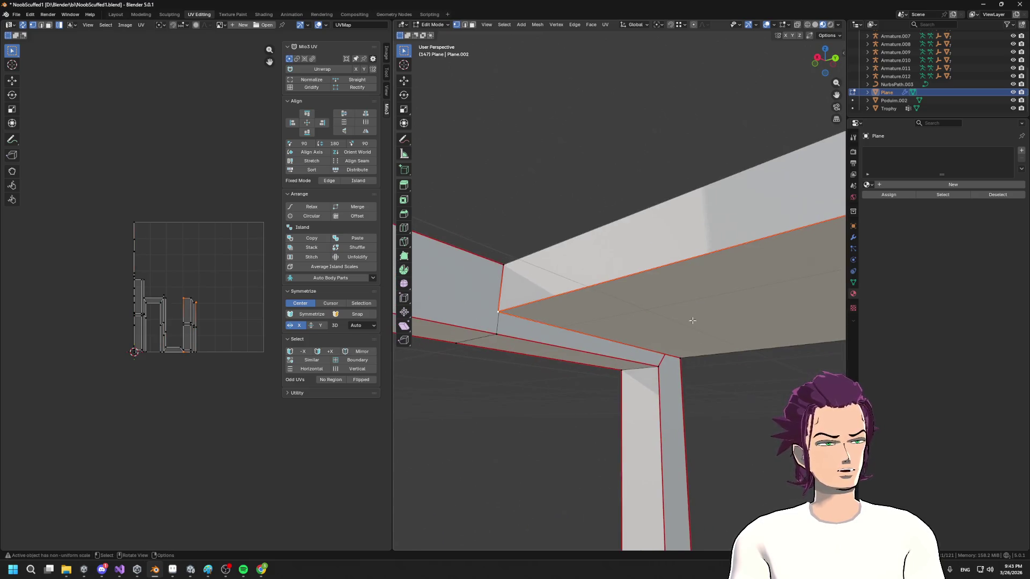
mouse_move(536, 335)
left_mouse_down()
mouse_move(678, 375)
mouse_move(617, 413)
mouse_move(678, 383)
left_mouse_up()
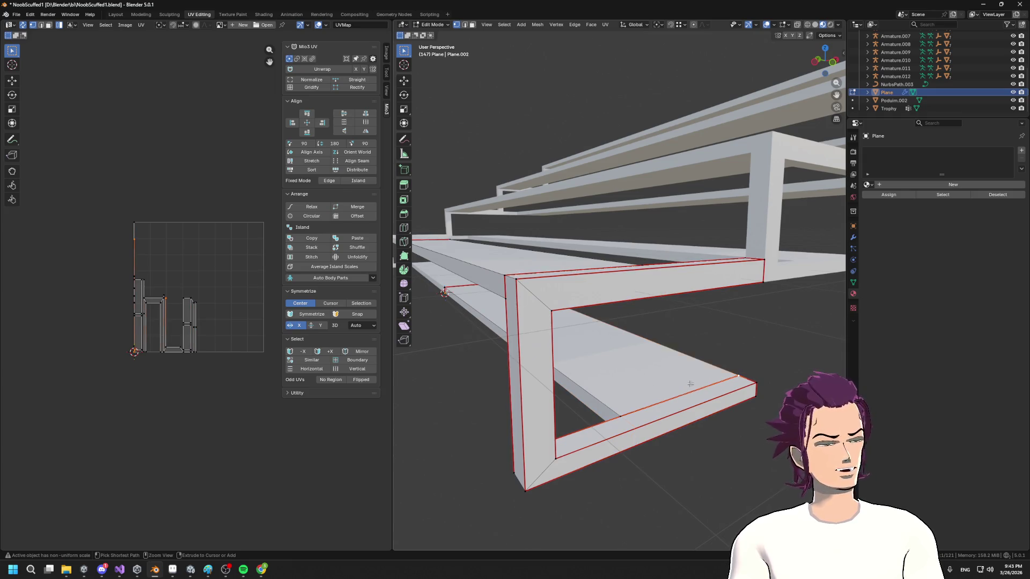
mouse_move(708, 390)
left_mouse_down()
mouse_move(575, 391)
mouse_move(702, 317)
mouse_move(640, 258)
mouse_move(572, 405)
mouse_move(586, 379)
mouse_move(486, 310)
left_mouse_up()
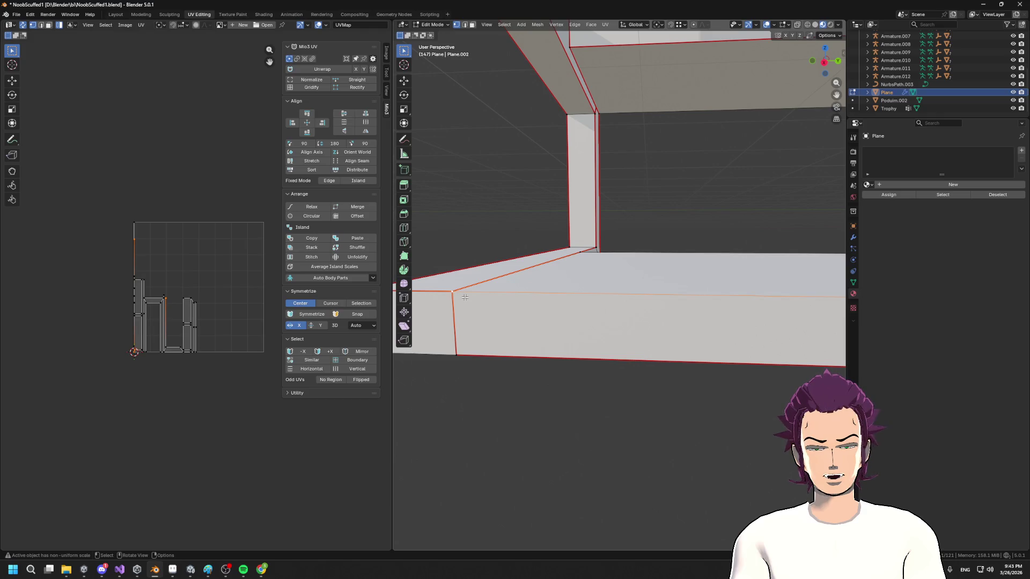
key("g")
left_click(471, 297)
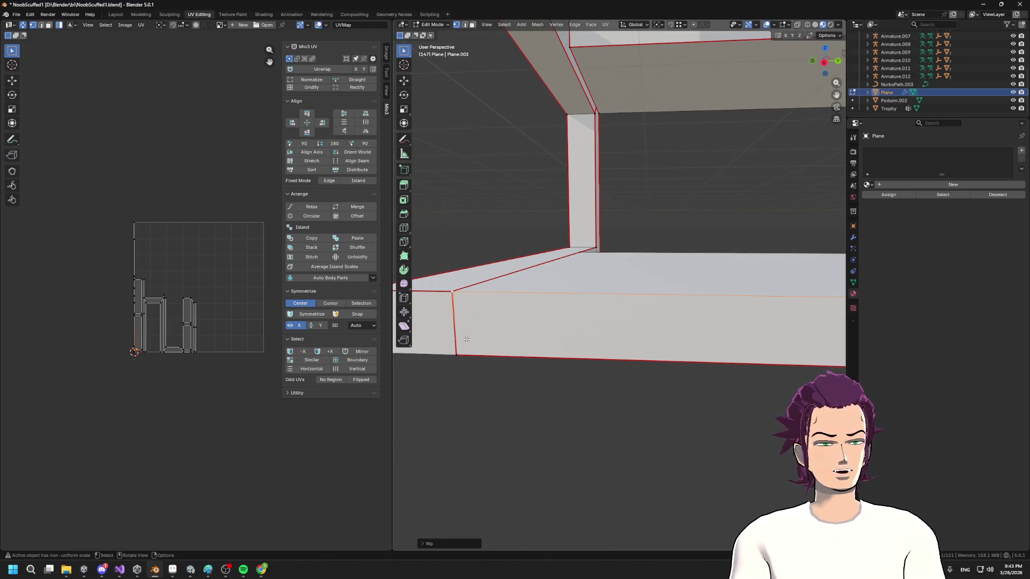
- Rip the bottom strip's corner edge apart at its lower edge
mouse_move(494, 347)
left_mouse_down()
mouse_move(560, 328)
mouse_move(905, 329)
left_mouse_up()
mouse_move(733, 291)
left_mouse_down()
mouse_move(724, 327)
mouse_move(774, 321)
mouse_move(673, 235)
mouse_move(531, 192)
left_mouse_up()
mouse_move(606, 232)
left_mouse_down()
mouse_move(591, 230)
mouse_move(605, 255)
mouse_move(587, 275)
mouse_move(558, 384)
mouse_move(517, 397)
mouse_move(533, 392)
left_mouse_up()
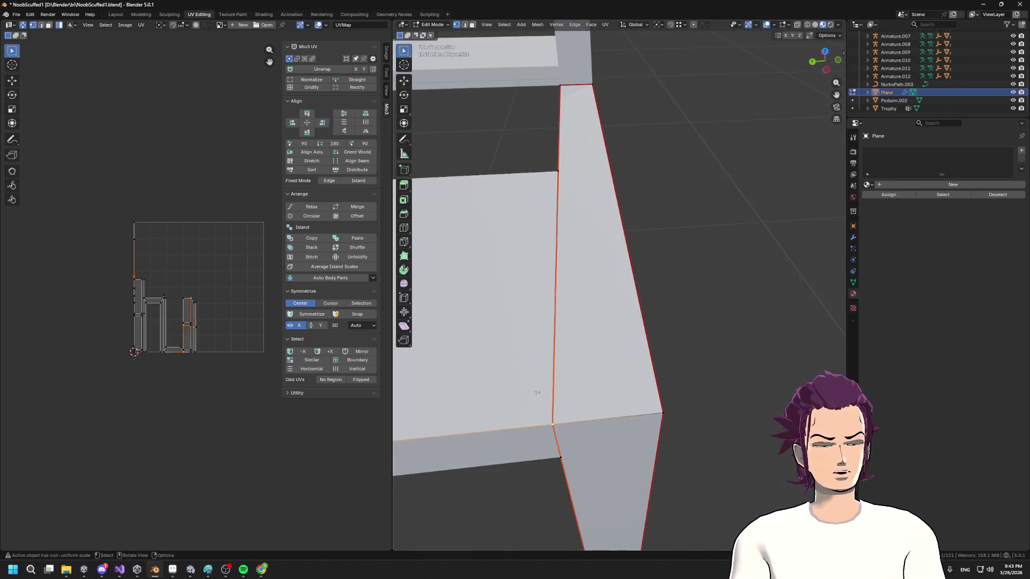
key("v")
left_click(590, 405)
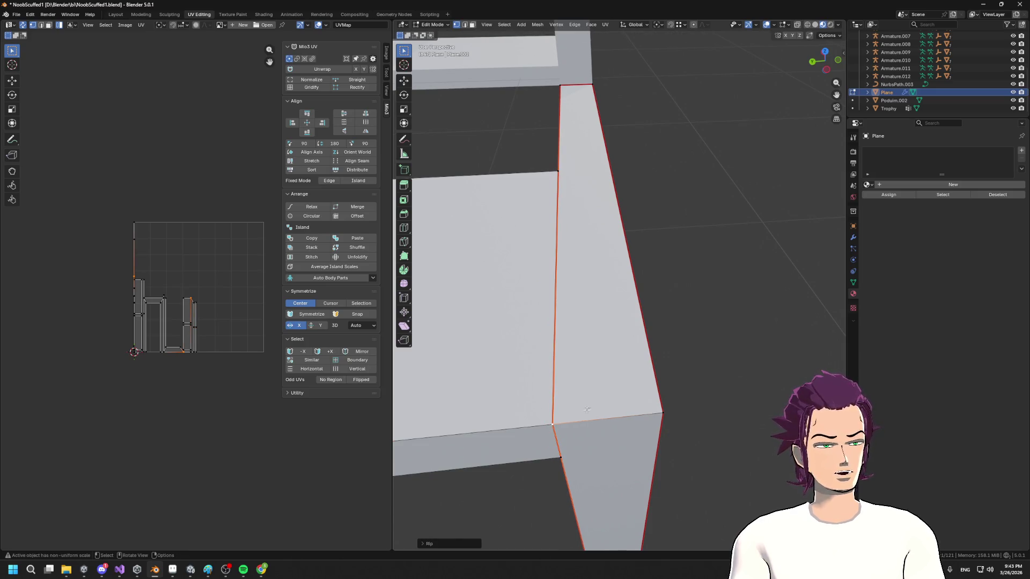
scroll(590, 443, "down", 5)
mouse_move(687, 396)
left_mouse_down()
mouse_move(721, 361)
mouse_move(617, 395)
mouse_move(710, 374)
left_mouse_up()
- Select the front bench strip's linked faces and unwrap them into new UV islands
key("a")
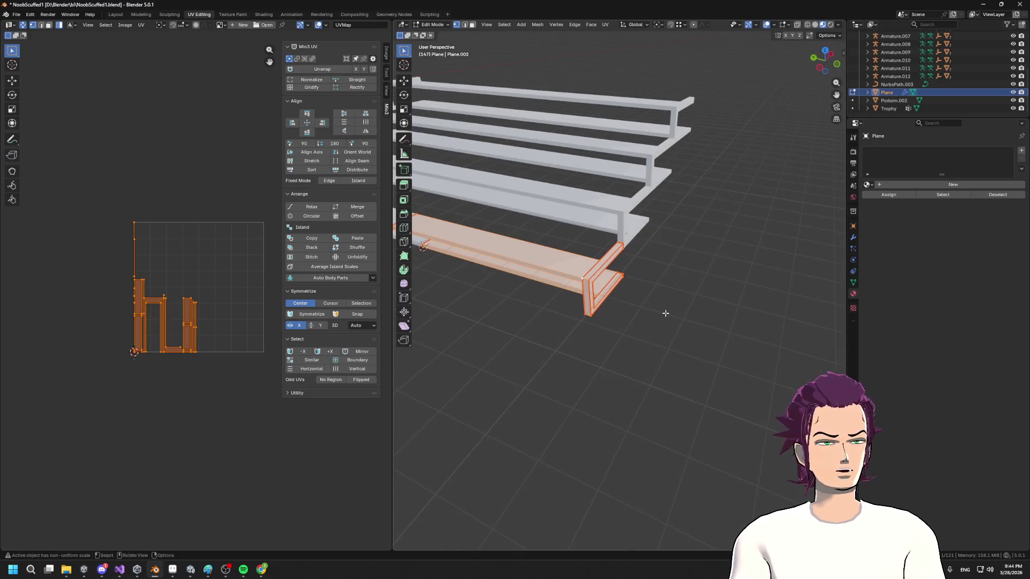
key("alt+a")
left_click_drag(664, 315, 682, 315)
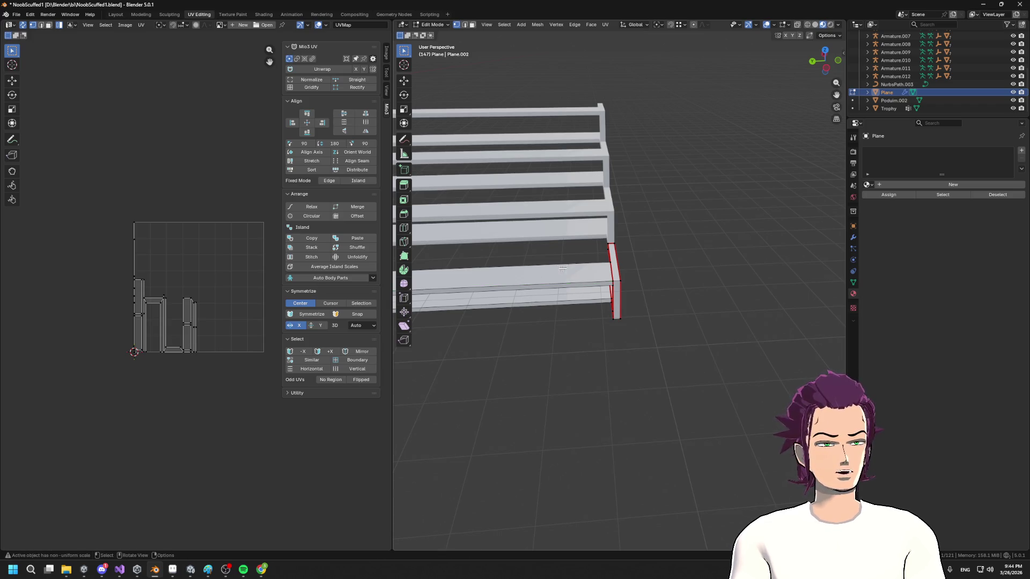
key("l")
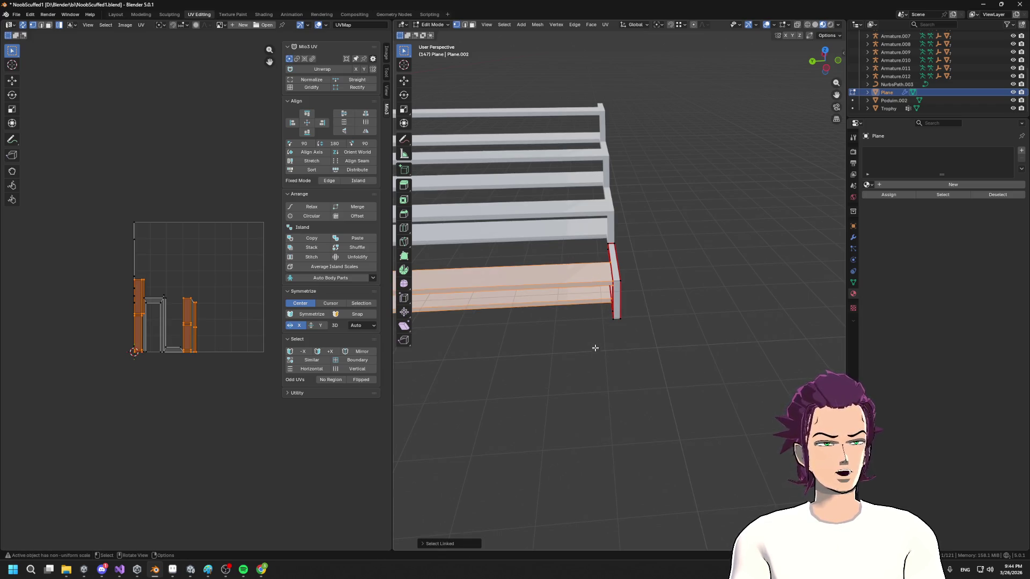
key("u")
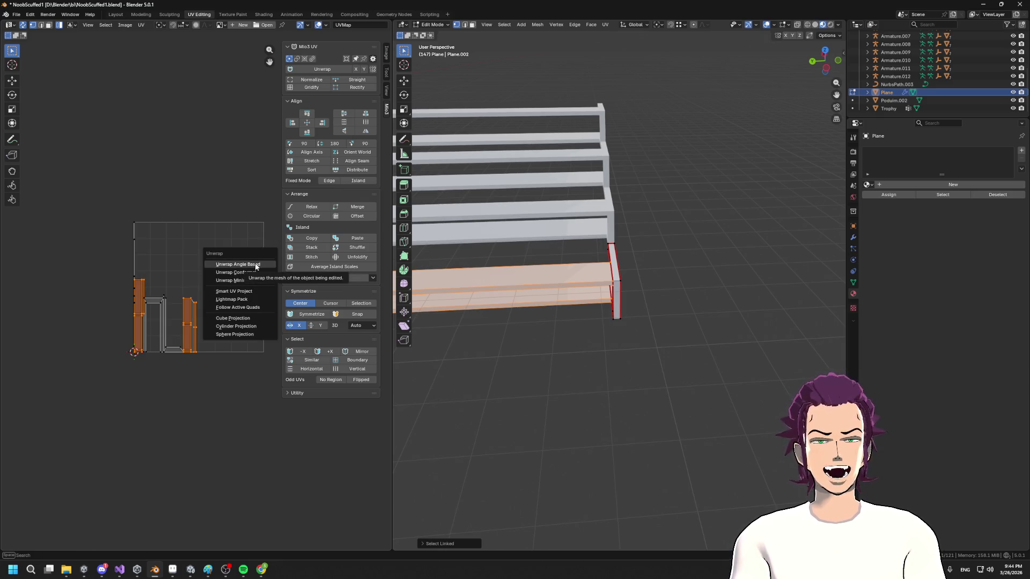
left_click(258, 266)
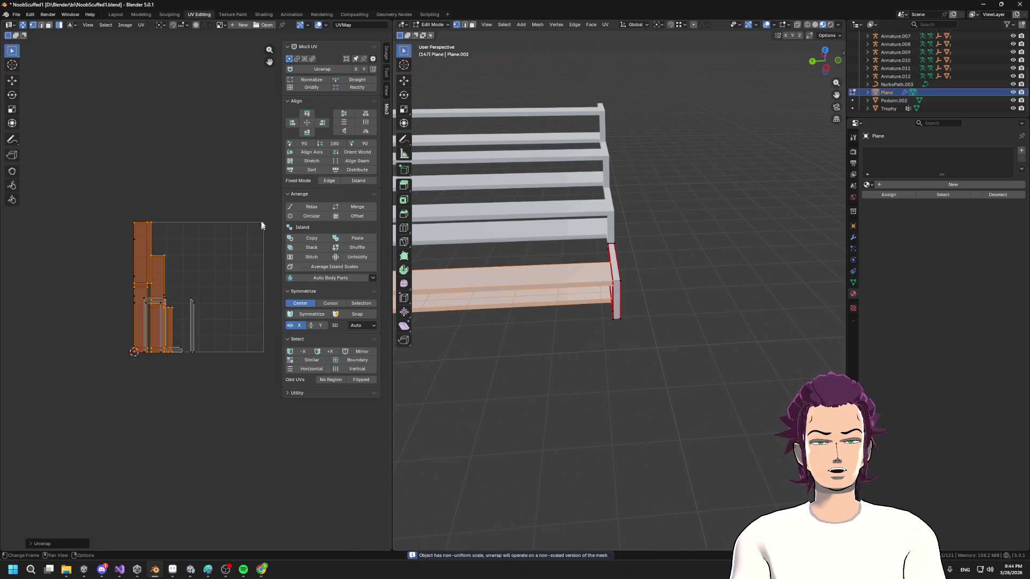
- Shrink the UV islands, move them to the grid's right edge, and scale them up about 1.61
key("s")
left_click(221, 236)
key("g")
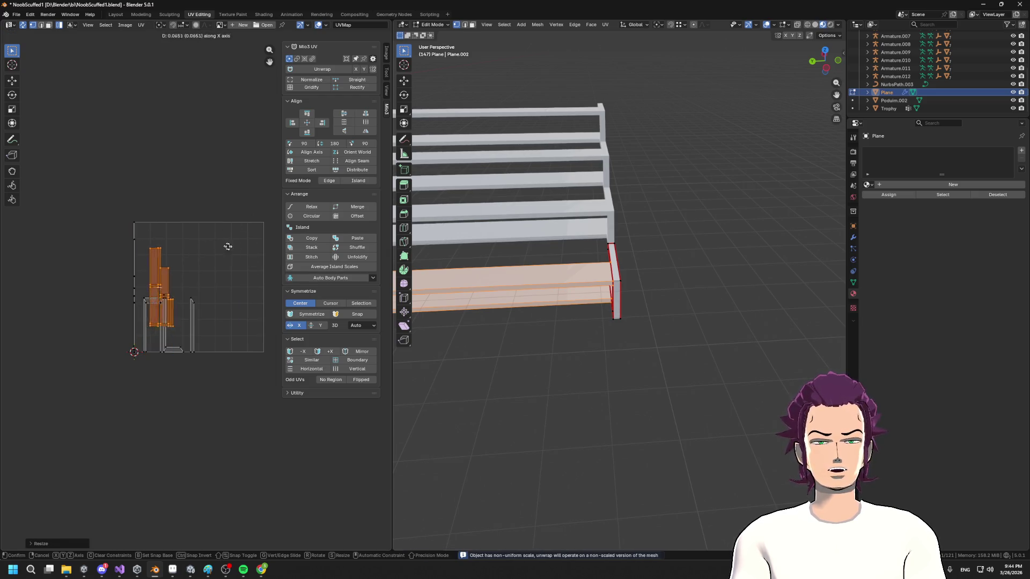
left_click(256, 238)
key("s")
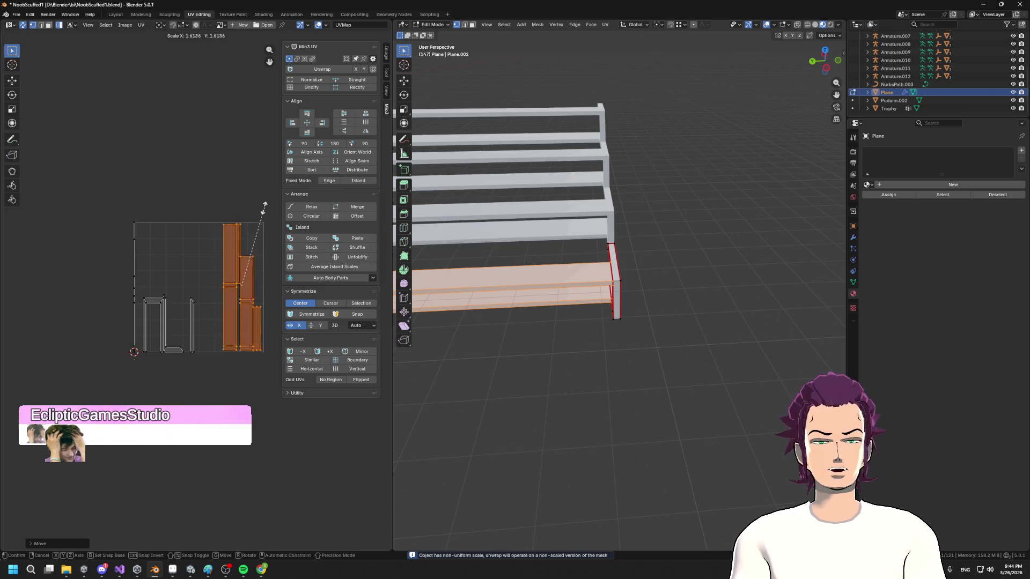
left_click(271, 213)
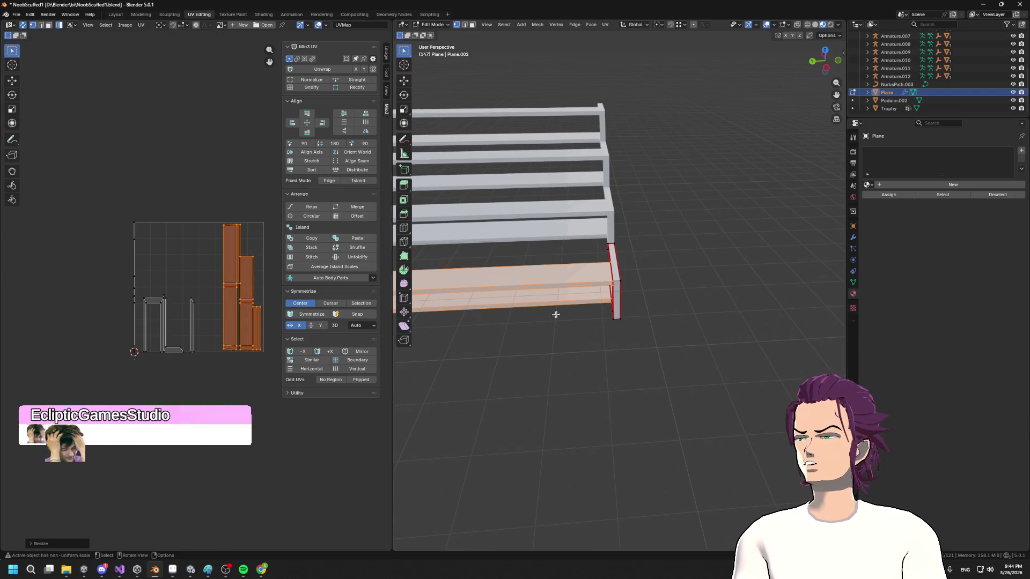
left_click_drag(556, 314, 564, 318)
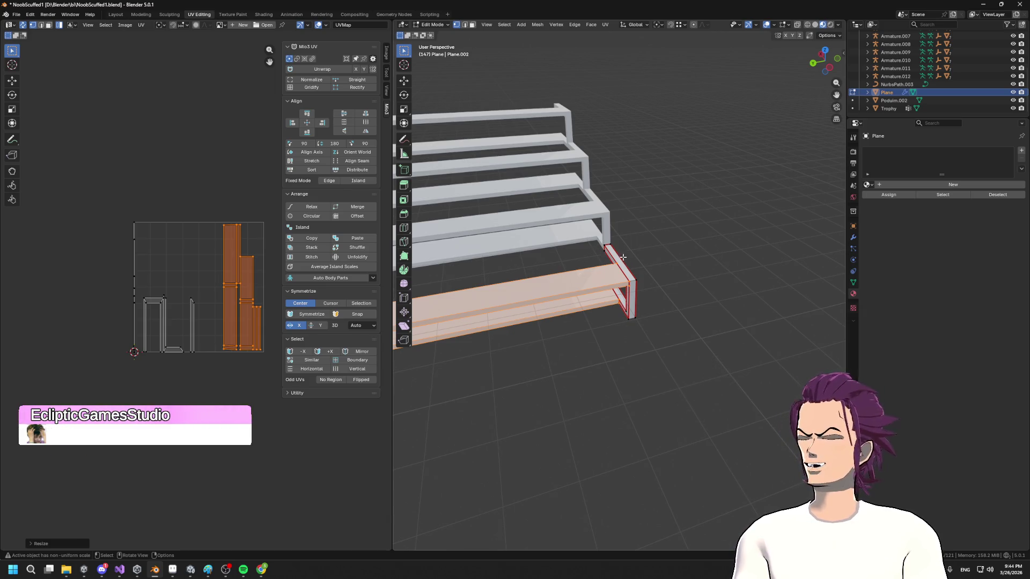
mouse_move(623, 237)
left_mouse_down()
mouse_move(660, 237)
mouse_move(699, 296)
mouse_move(655, 278)
mouse_move(641, 314)
left_mouse_up()
scroll(699, 296, "down", 5)
scroll(655, 278, "up", 10)
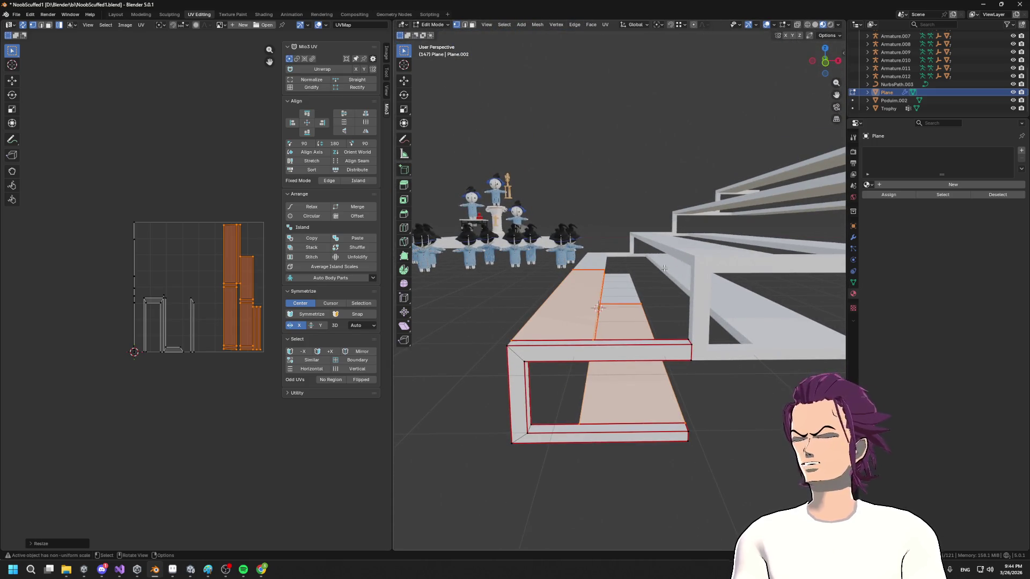
scroll(695, 223, "down", 5)
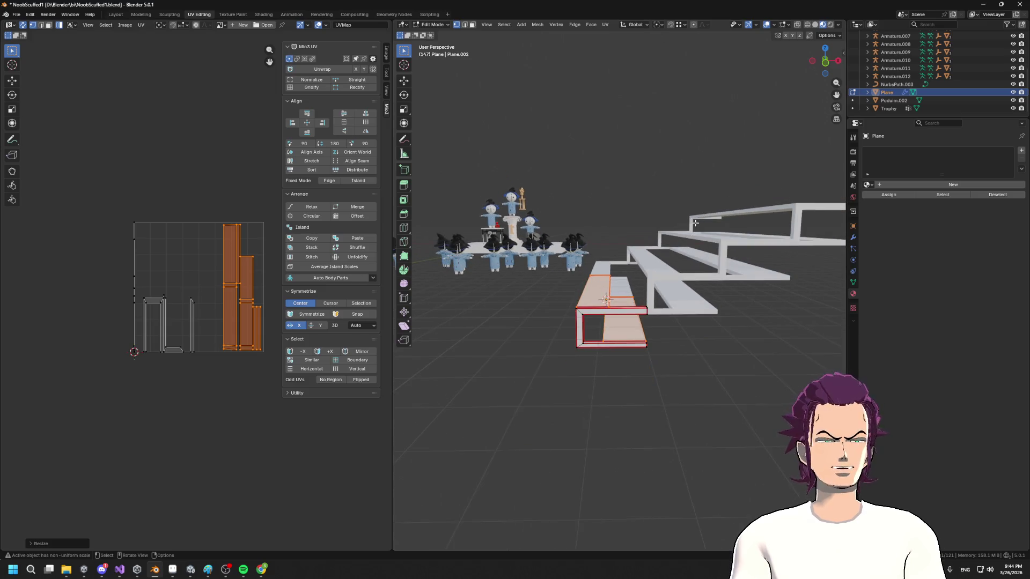
left_click_drag(714, 208, 777, 224)
scroll(604, 311, "up", 8)
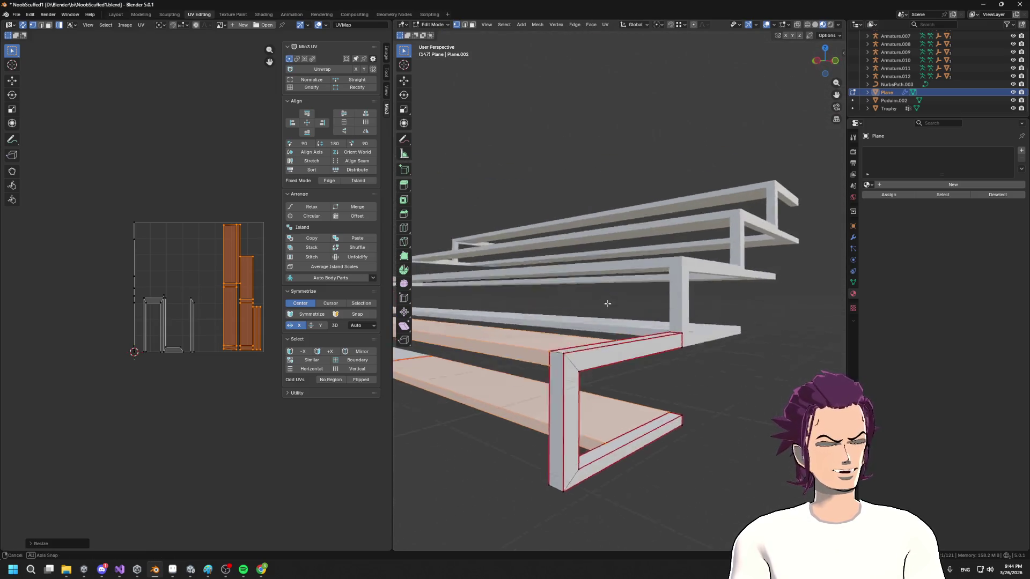
scroll(681, 306, "down", 3)
scroll(681, 306, "up", 5)
left_click_drag(680, 306, 692, 301)
scroll(693, 298, "up", 3)
scroll(693, 298, "down", 3)
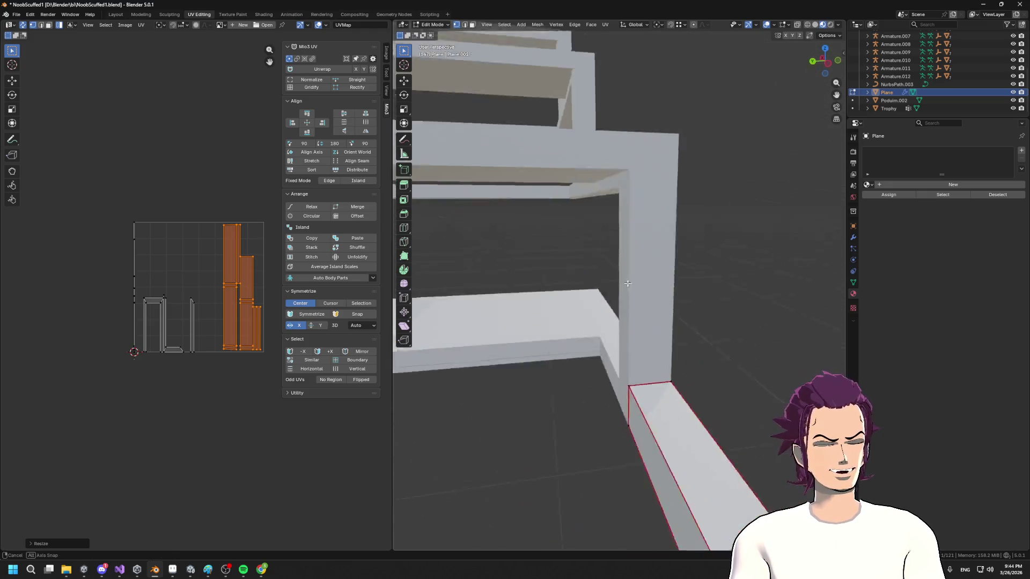
scroll(682, 299, "up", 5)
scroll(671, 300, "down", 4)
scroll(658, 302, "up", 4)
left_click_drag(658, 302, 636, 321)
scroll(636, 321, "down", 3)
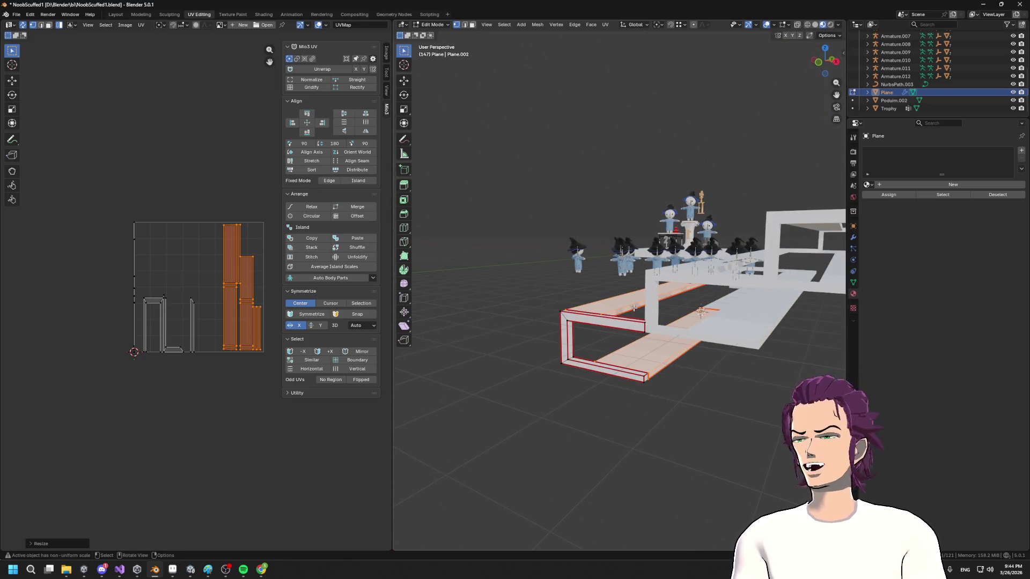
scroll(646, 341, "down", 3)
left_click_drag(646, 340, 681, 261)
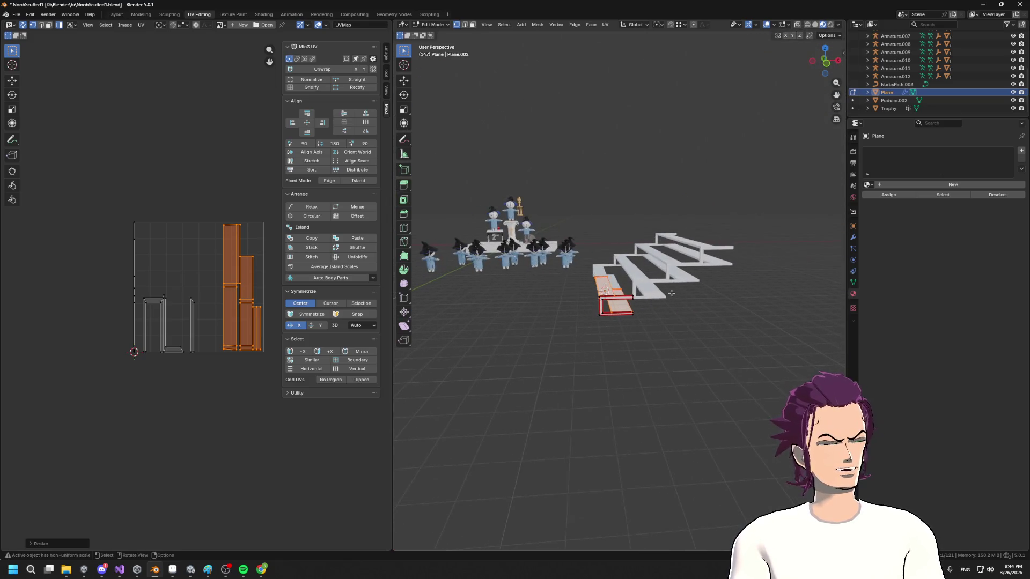
scroll(681, 262, "up", 5)
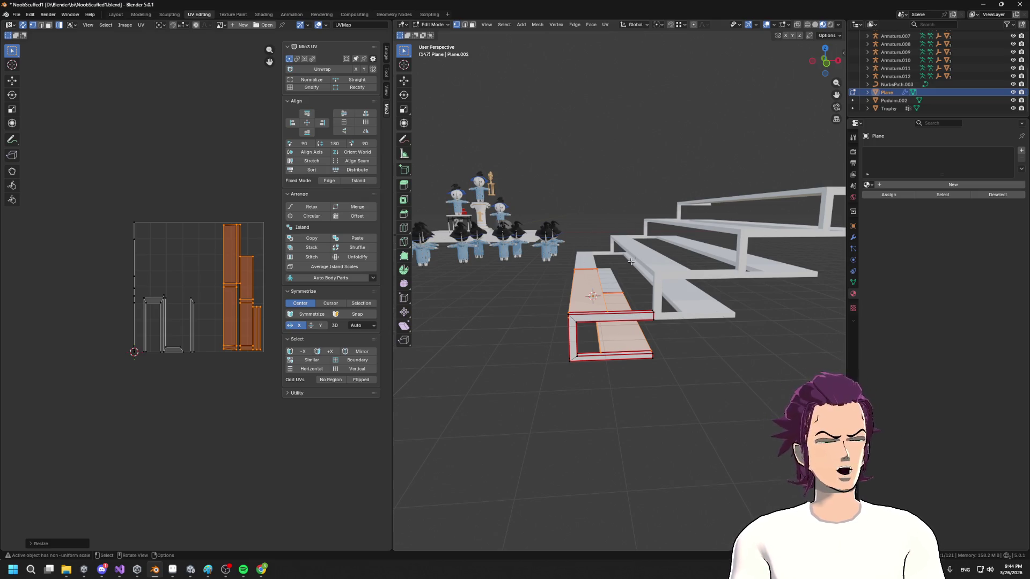
mouse_move(599, 265)
left_mouse_down()
mouse_move(727, 297)
mouse_move(674, 285)
left_mouse_up()
scroll(569, 344, "up", 3)
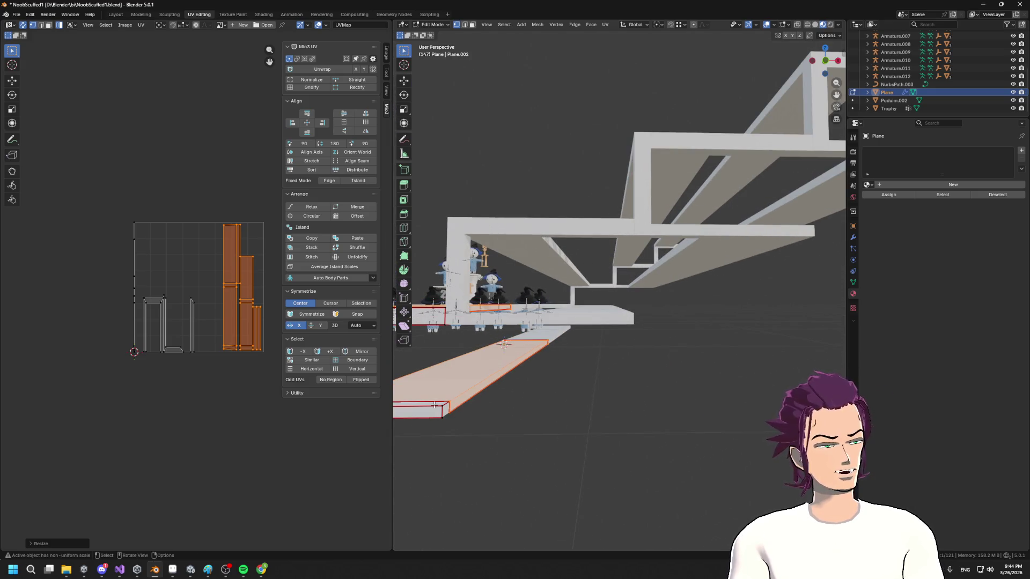
left_click(464, 433)
scroll(570, 337, "down", 5)
mouse_move(571, 338)
left_mouse_down()
mouse_move(600, 372)
mouse_move(596, 348)
left_mouse_up()
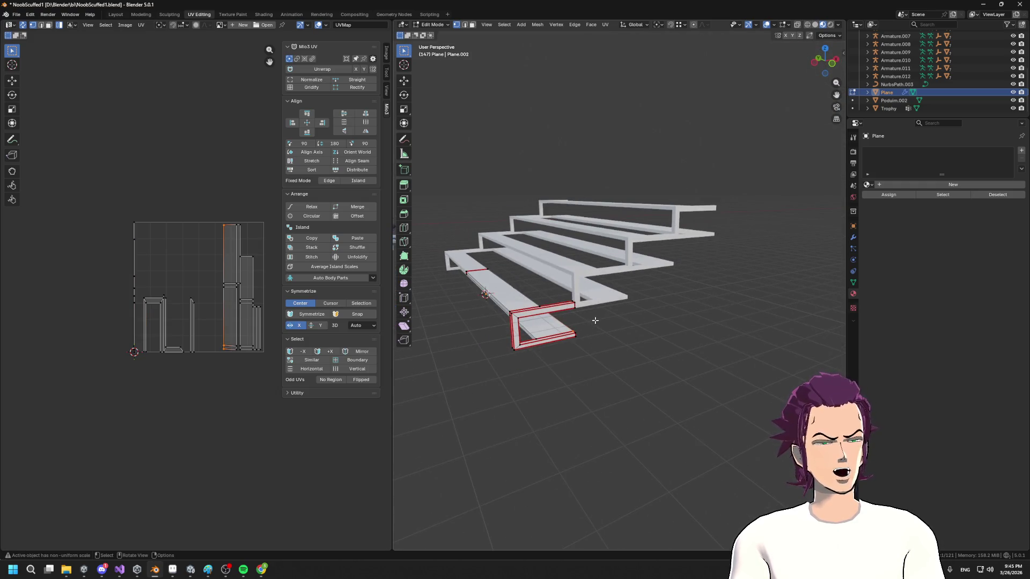
key("Tab")
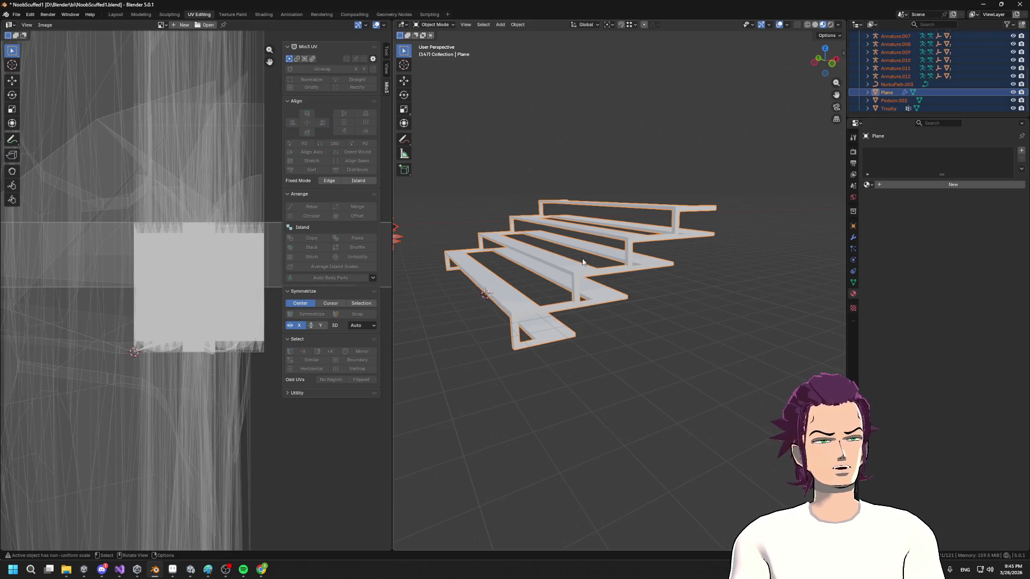
- Select the steps Plane in Object Mode and apply its Array modifier, leaving only Mirror in the stack
key("Tab")
scroll(558, 289, "down", 3)
key("Tab")
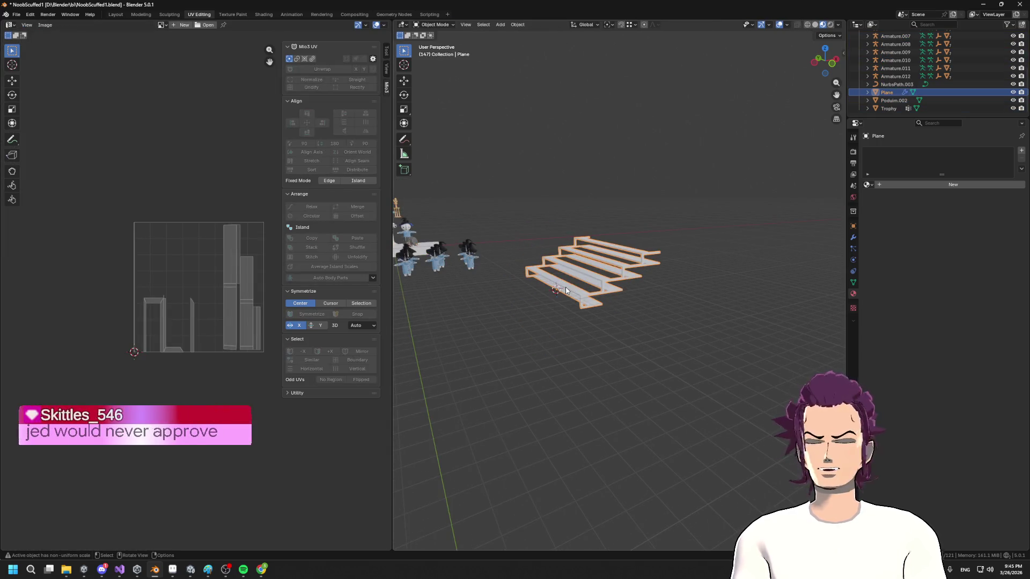
left_click(649, 334)
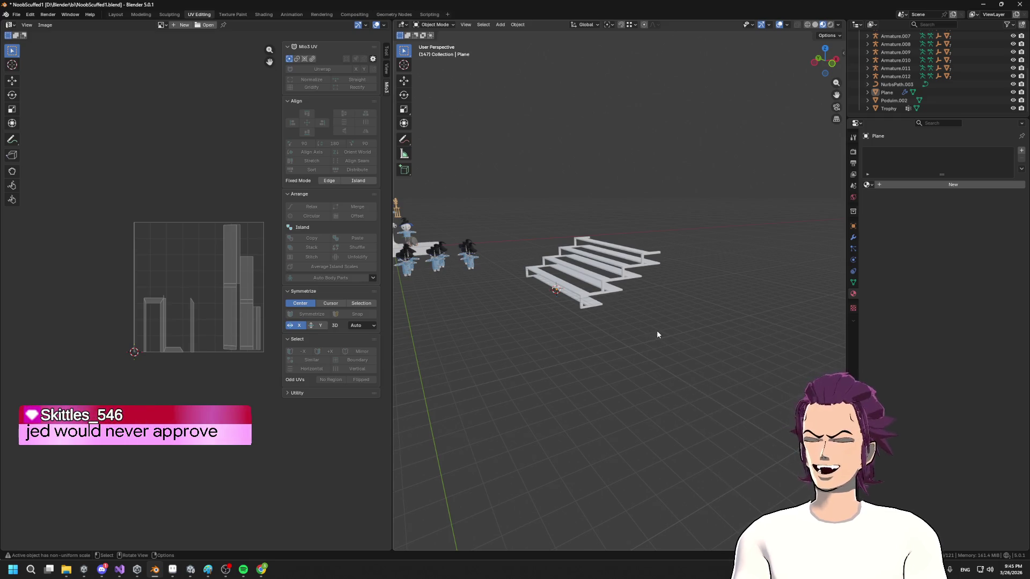
left_click(597, 271)
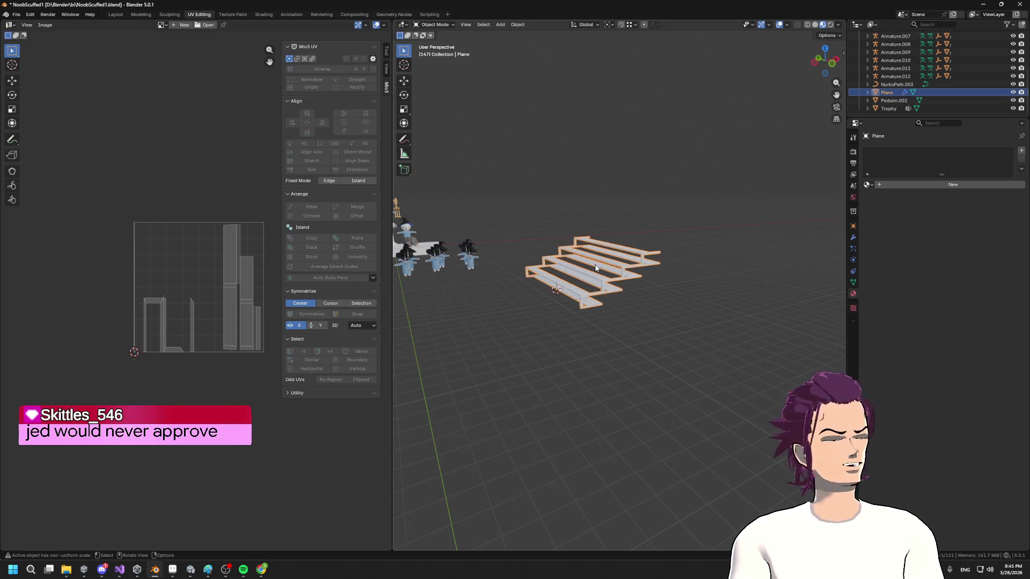
scroll(653, 306, "up", 2)
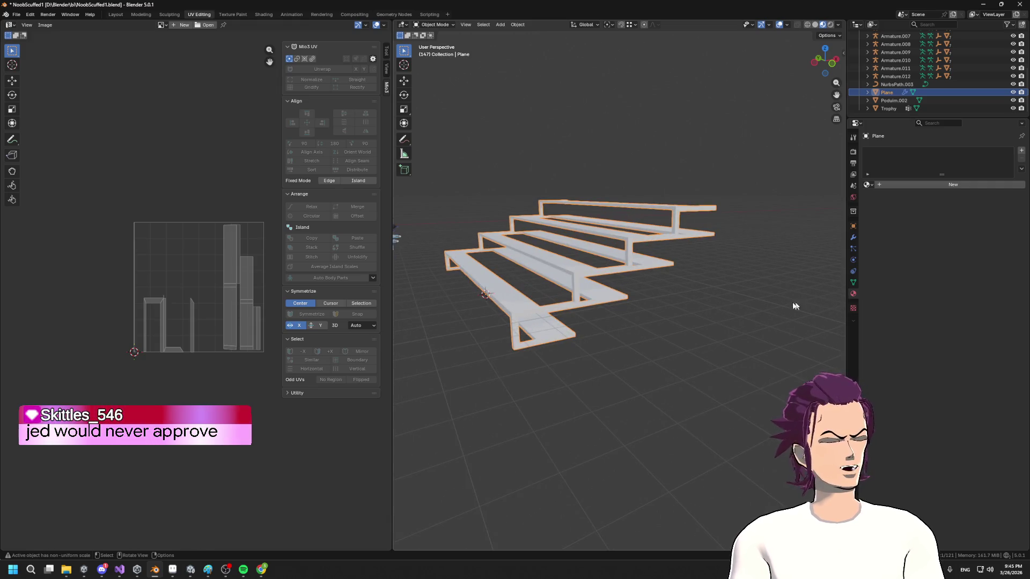
left_click(853, 282)
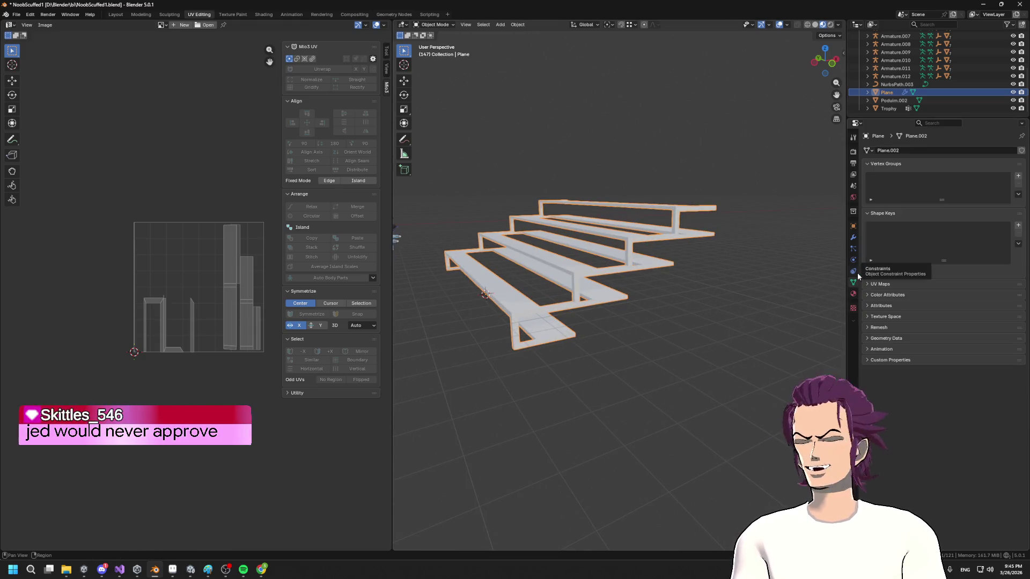
left_click(854, 238)
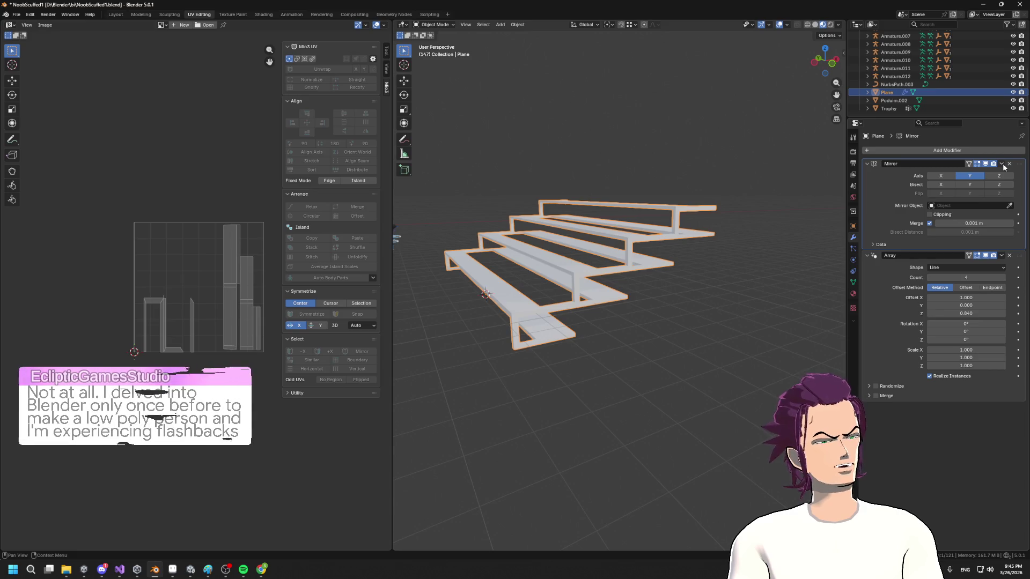
left_click(1002, 256)
left_click(957, 274)
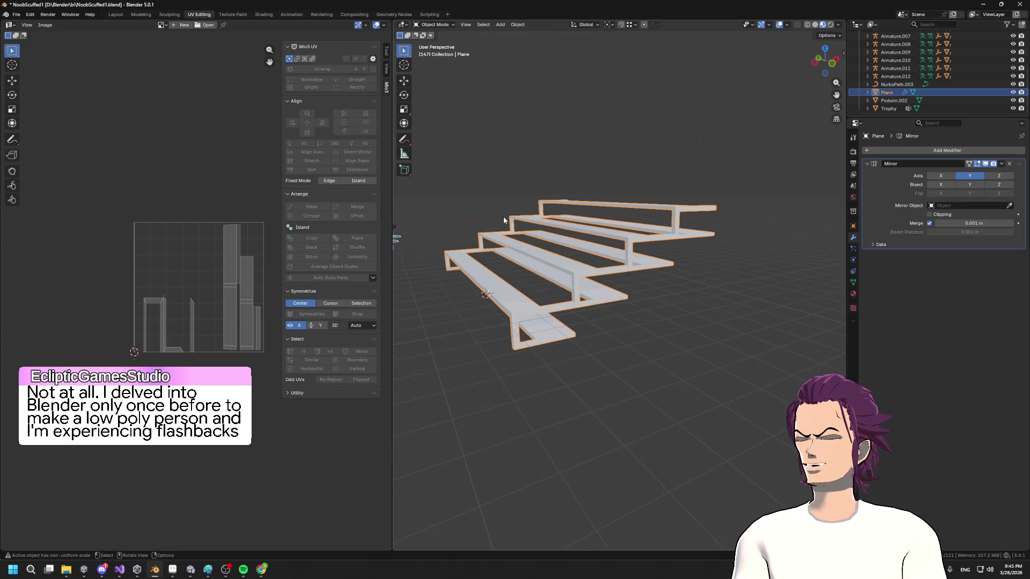
key("Tab")
scroll(600, 196, "up", 5)
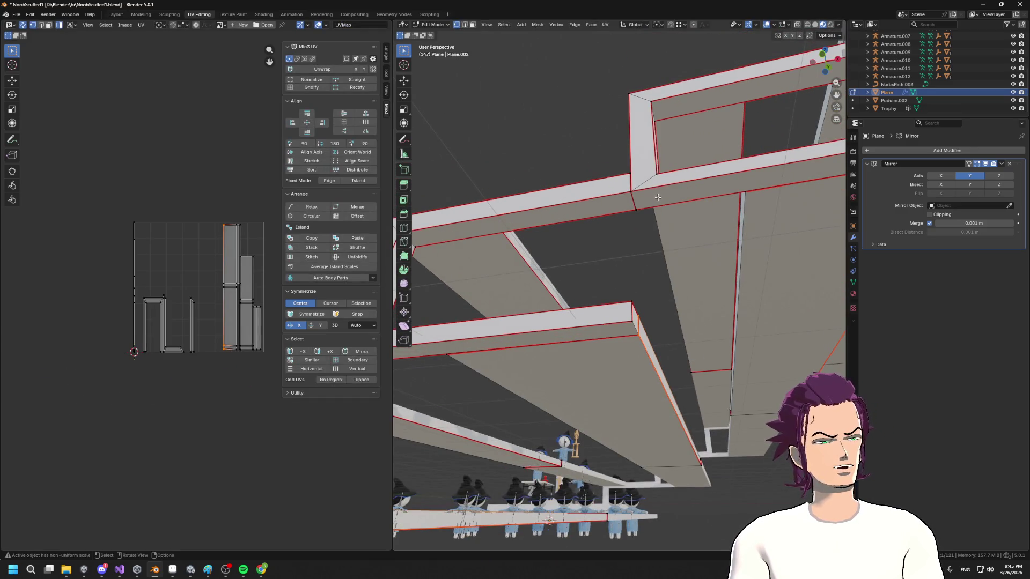
- Extrude the selected edge of the stair frame into a strip
scroll(658, 197, "down", 5)
mouse_move(592, 260)
left_mouse_down()
mouse_move(556, 383)
mouse_move(626, 407)
mouse_move(684, 361)
left_mouse_up()
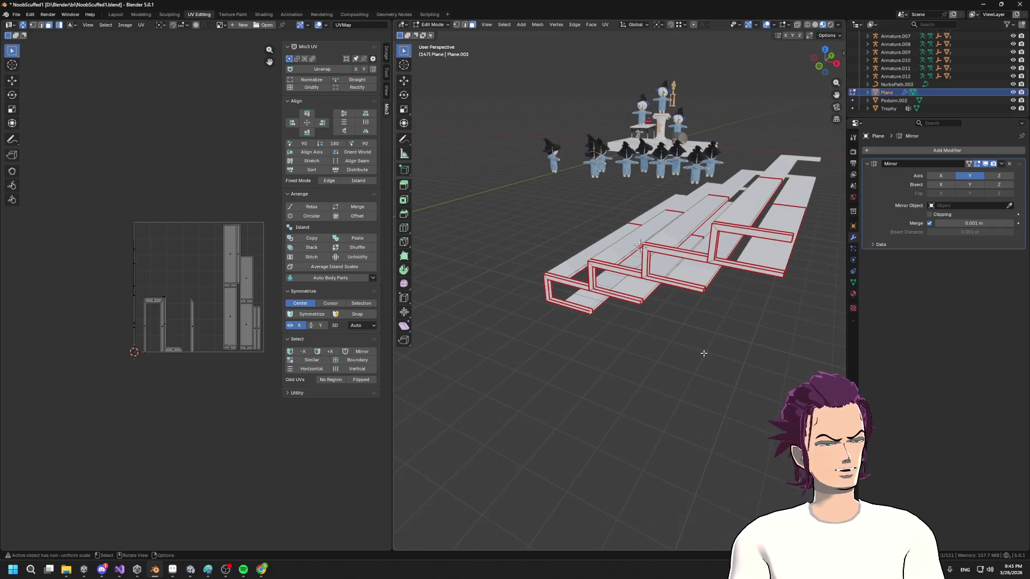
key("e")
left_click(720, 344)
left_click_drag(720, 343, 698, 325)
scroll(692, 322, "up", 5)
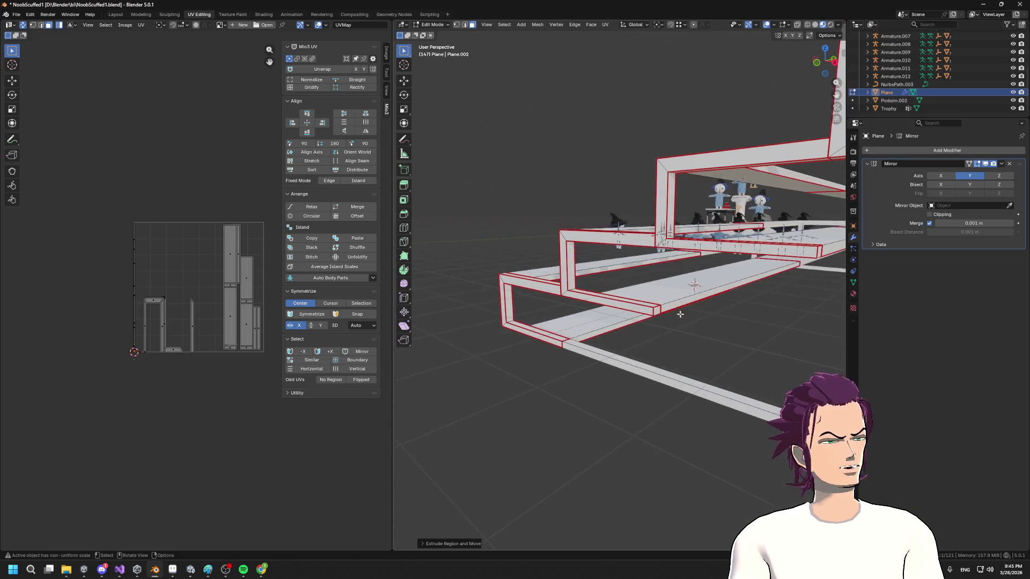
scroll(671, 300, "down", 3)
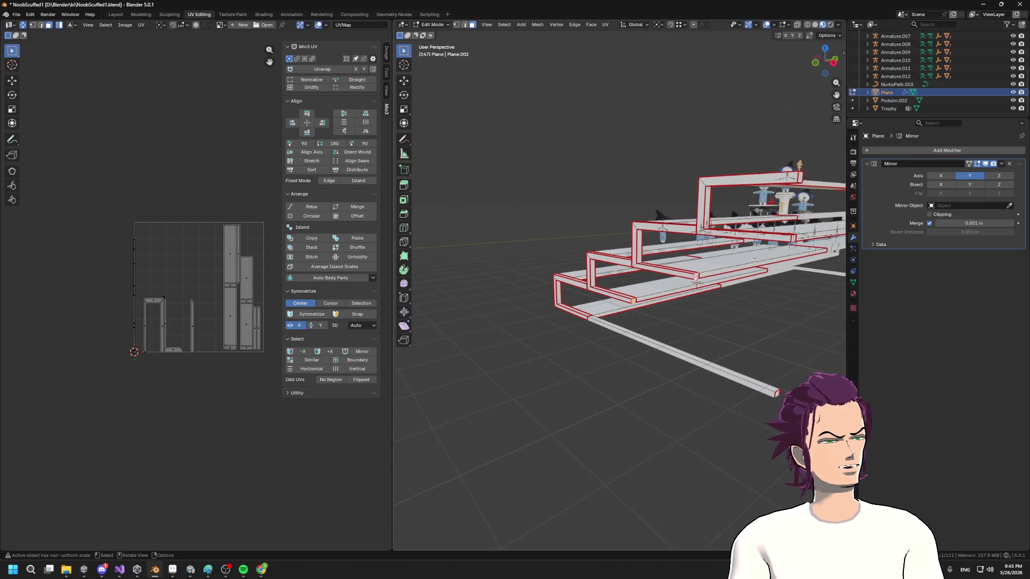
left_click_drag(740, 297, 748, 306)
- Extrude two new beams from the frame and move a beam end further out
key("e")
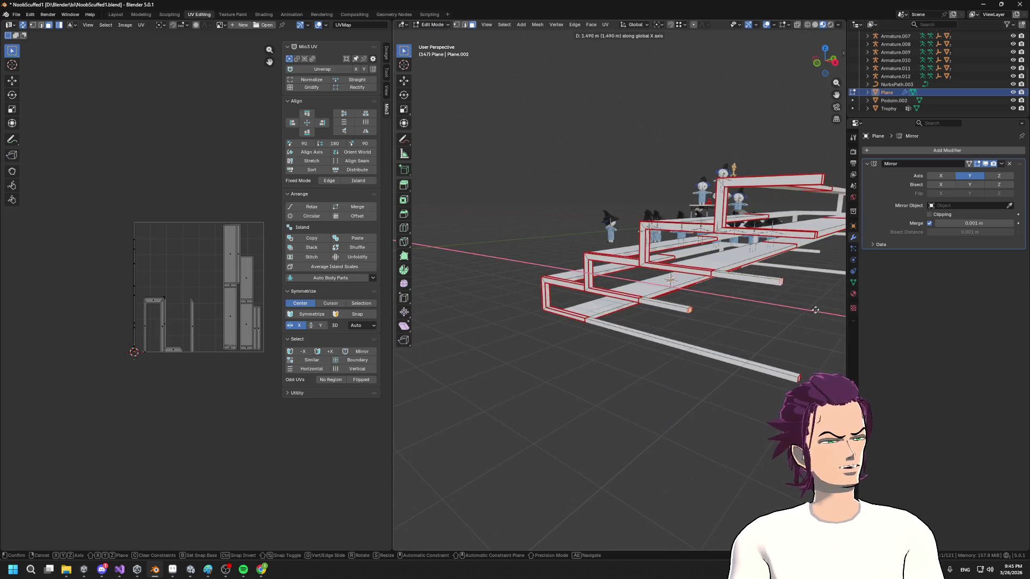
left_click(815, 232)
key("g")
left_click(804, 315)
mouse_move(783, 316)
left_mouse_down()
mouse_move(806, 315)
mouse_move(756, 296)
mouse_move(669, 305)
mouse_move(732, 283)
mouse_move(708, 269)
left_mouse_up()
scroll(694, 281, "up", 3)
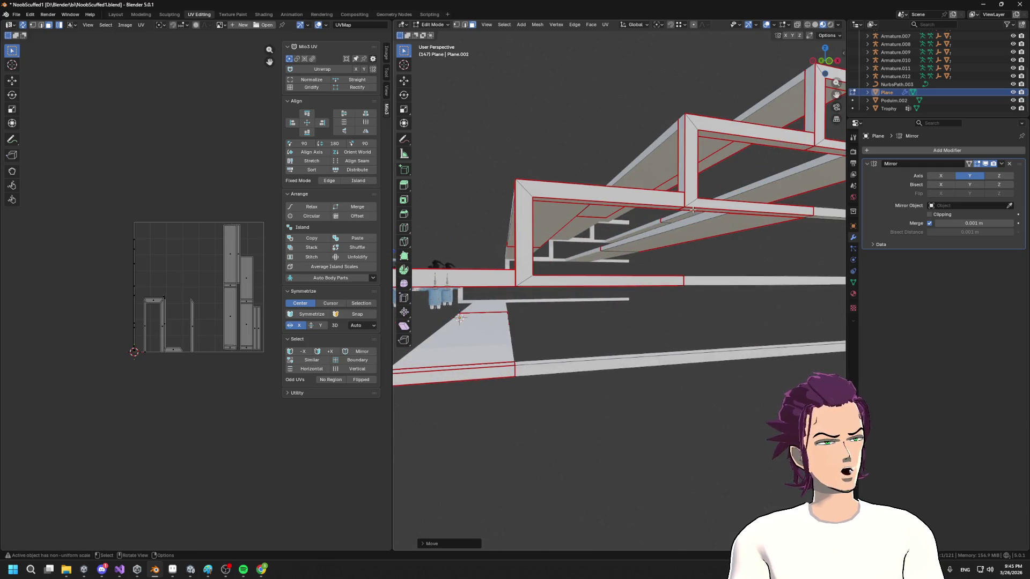
left_click_drag(704, 204, 680, 212)
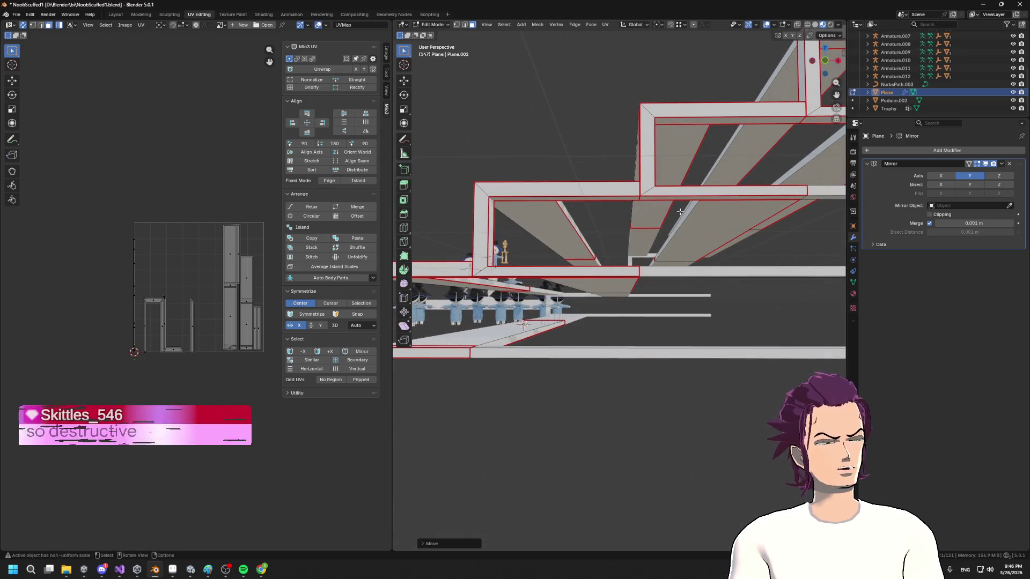
scroll(677, 209, "down", 5)
scroll(671, 203, "up", 5)
mouse_move(672, 203)
left_mouse_down()
mouse_move(671, 218)
mouse_move(643, 221)
mouse_move(659, 233)
left_mouse_up()
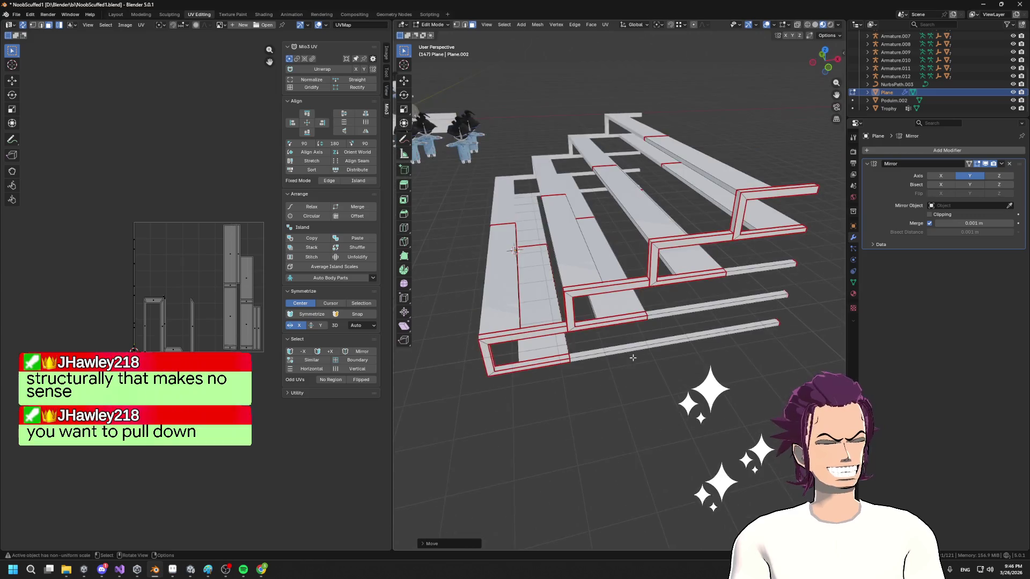
- Undo the extruded bars, cancel a stray extrusion, and return to Object Mode to see the 4-count array
left_click_drag(658, 301, 640, 290)
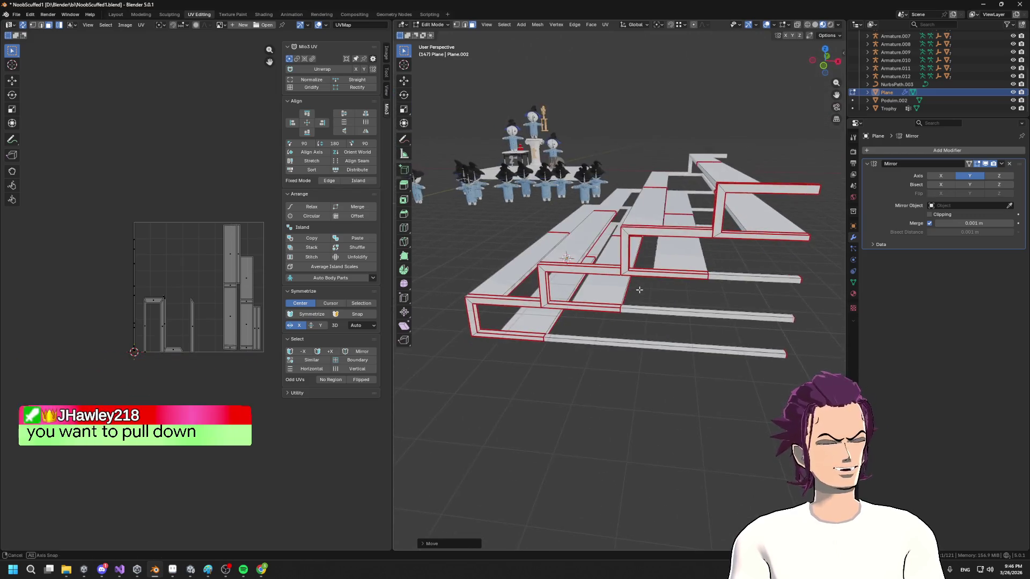
key("ctrl+z")
key("ctrl+z")
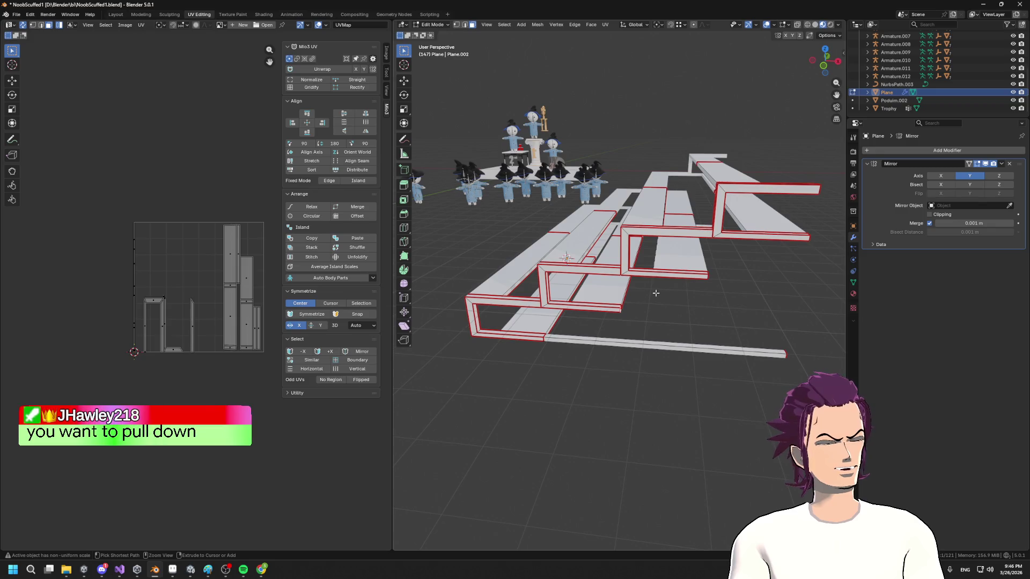
key("ctrl+z")
scroll(653, 301, "up", 8)
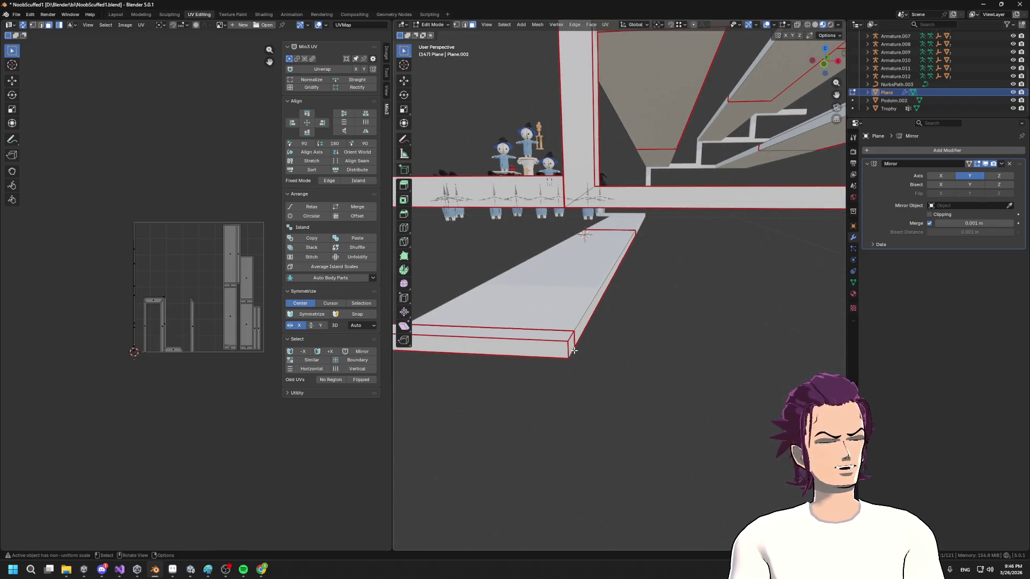
key("e")
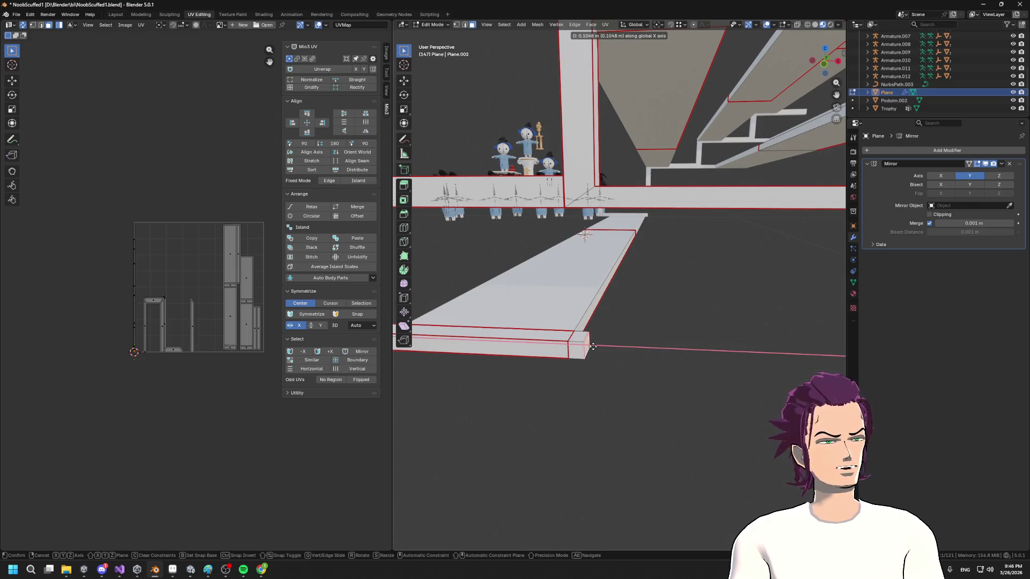
right_click(591, 344)
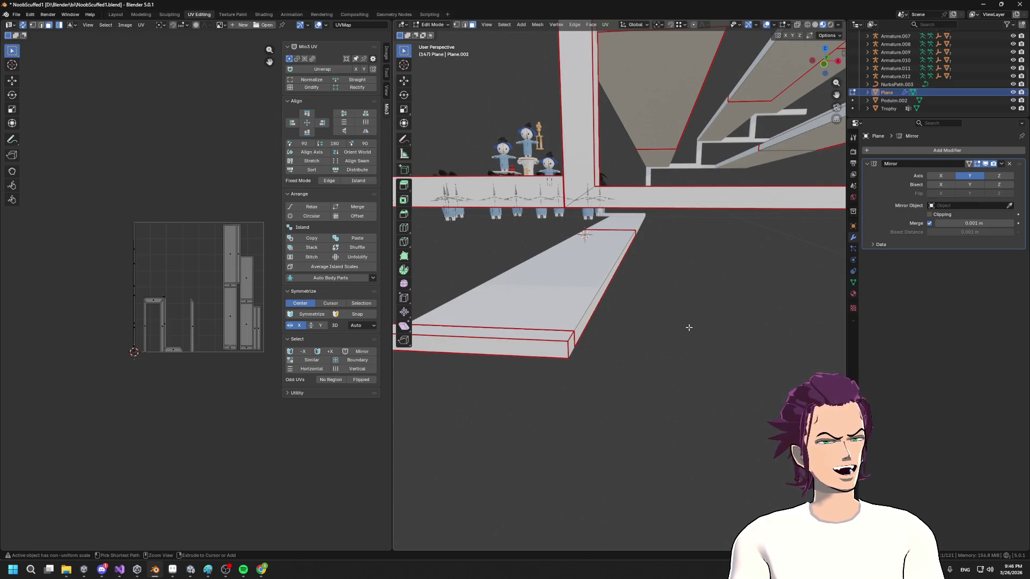
key("Tab")
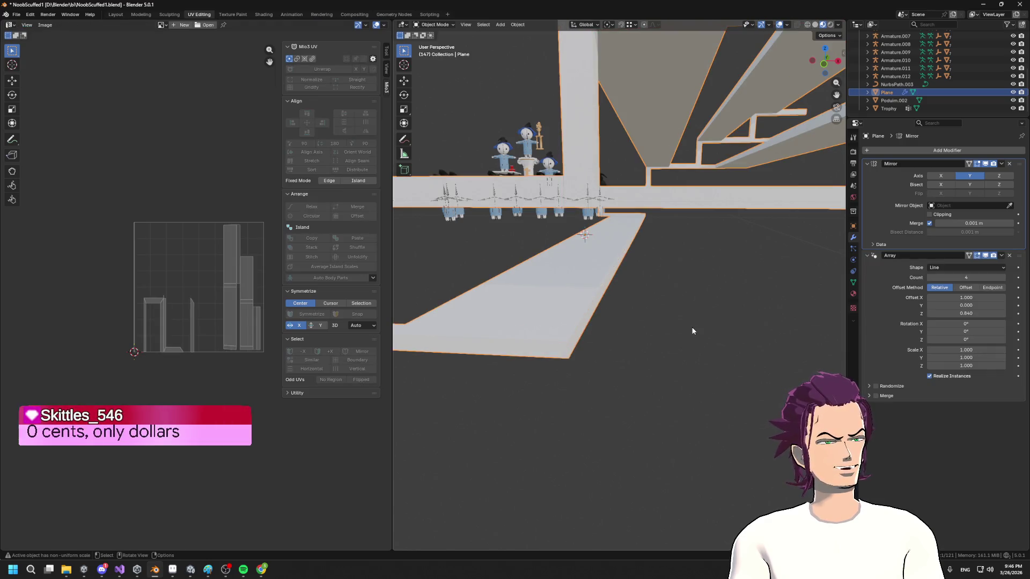
- Add a scaled loop cut near the lowest beam's end and extrude a post straight up to the tier above
key("Tab")
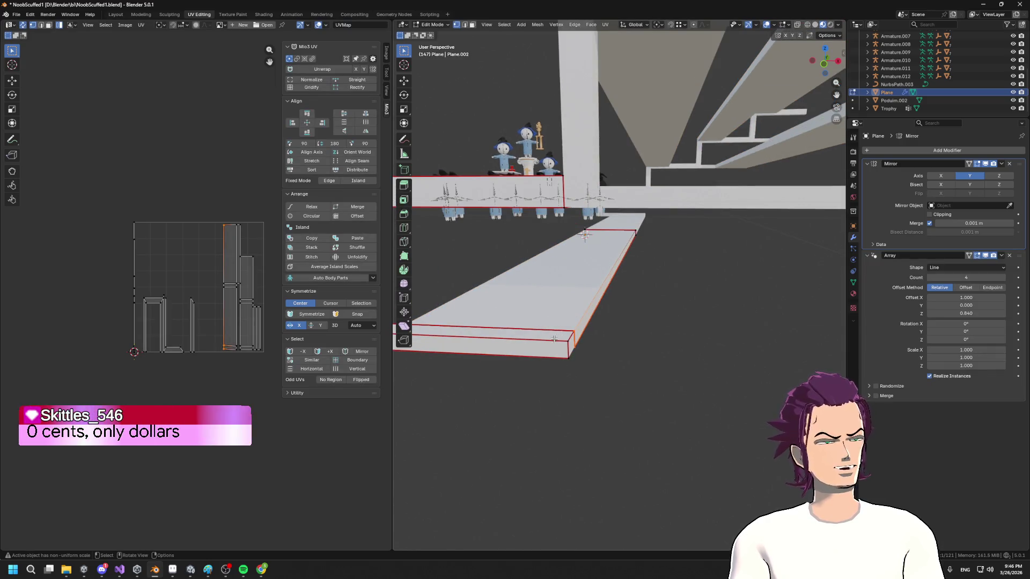
key("ctrl+r")
left_click(556, 339)
right_click(555, 339)
key("s")
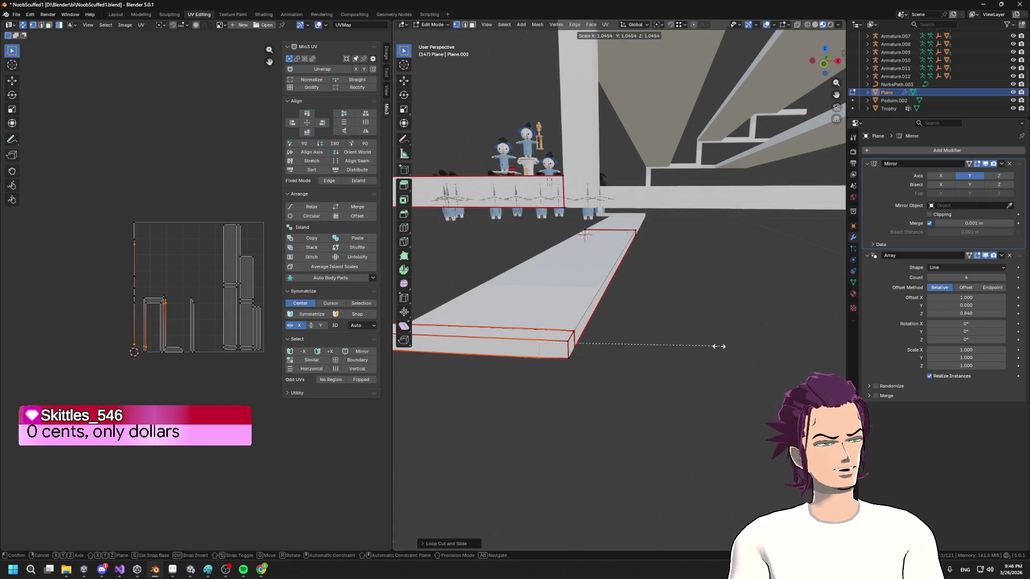
left_click(607, 351)
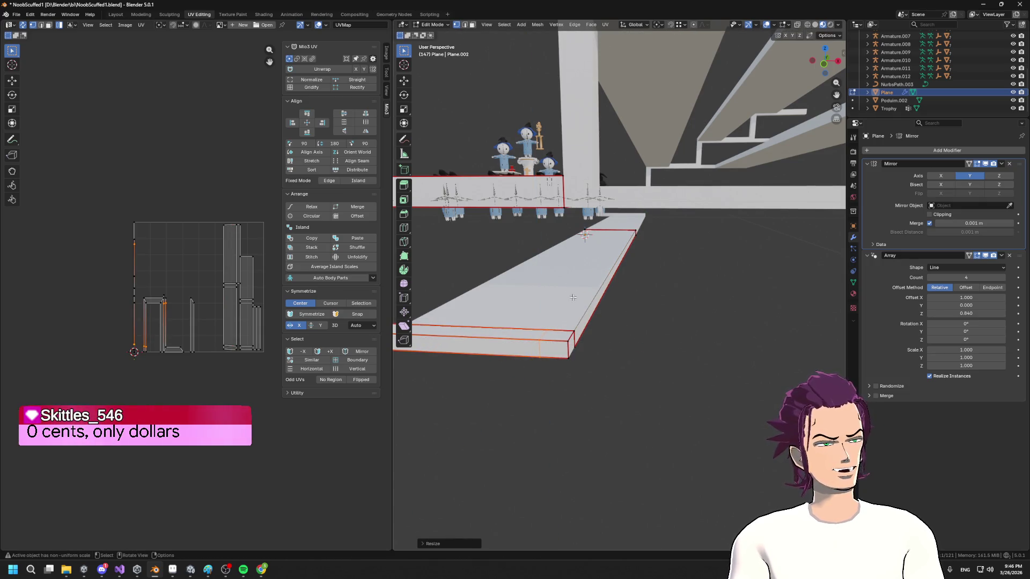
key("e")
key("z")
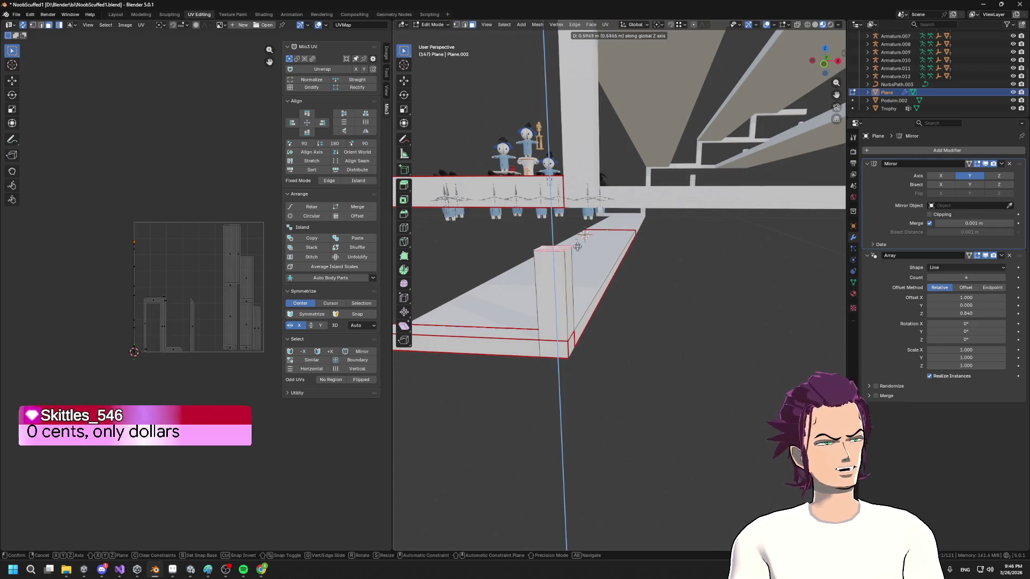
left_click(565, 207)
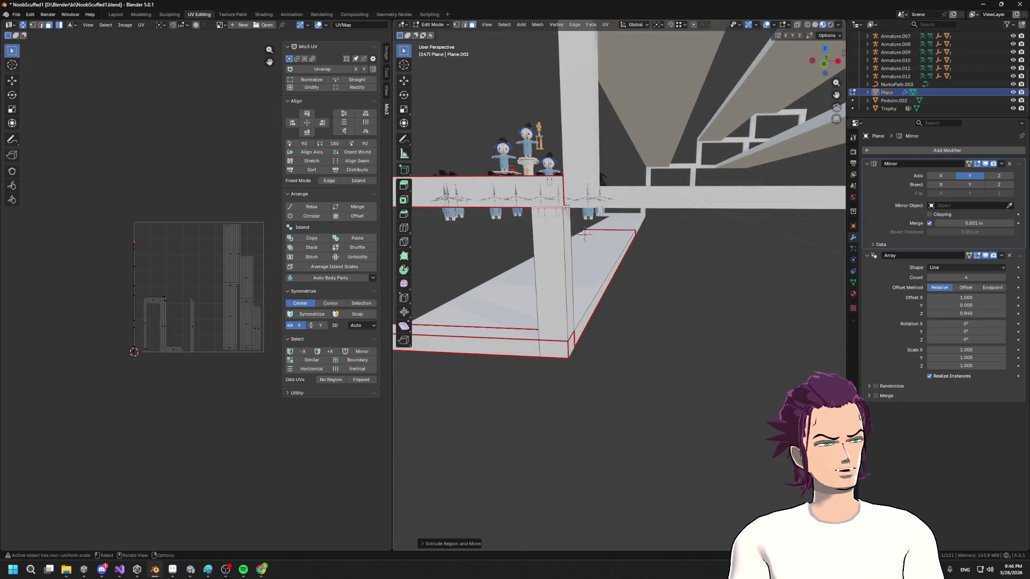
scroll(566, 206, "down", 5)
mouse_move(617, 236)
left_mouse_down()
mouse_move(706, 278)
mouse_move(682, 261)
left_mouse_up()
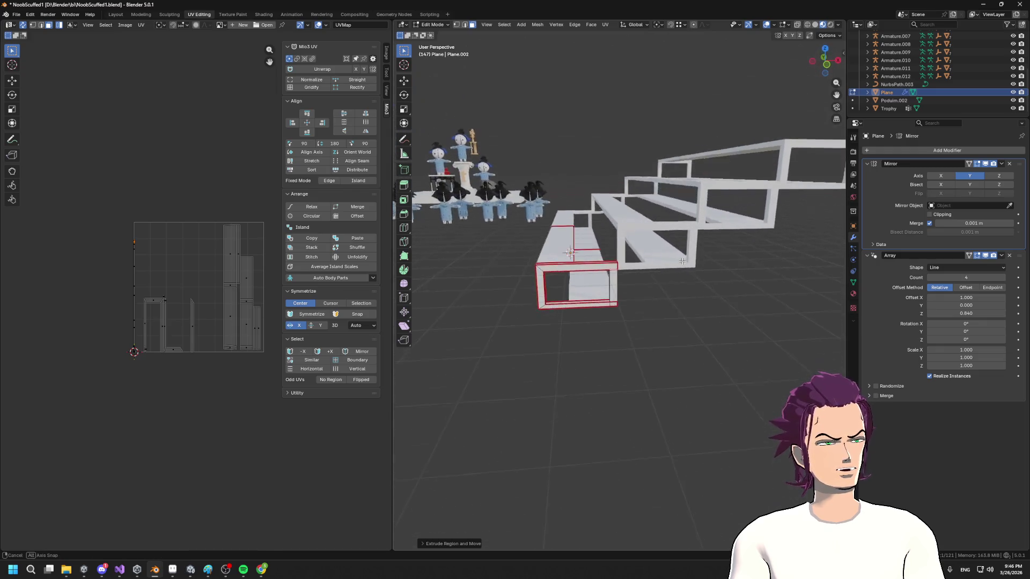
scroll(681, 262, "up", 3)
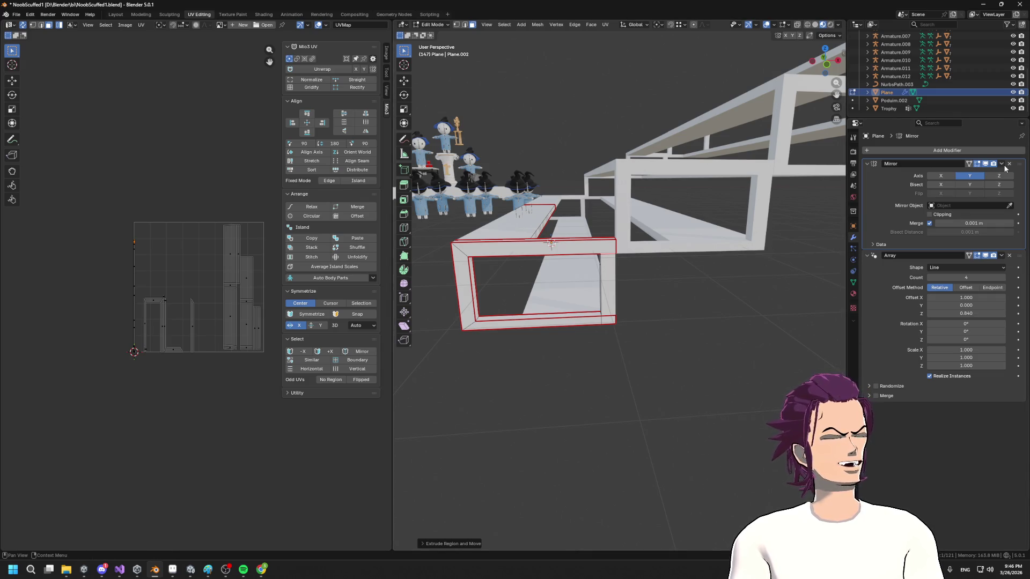
- Apply the four-tier Array modifier so only Mirror remains
left_click(1002, 257)
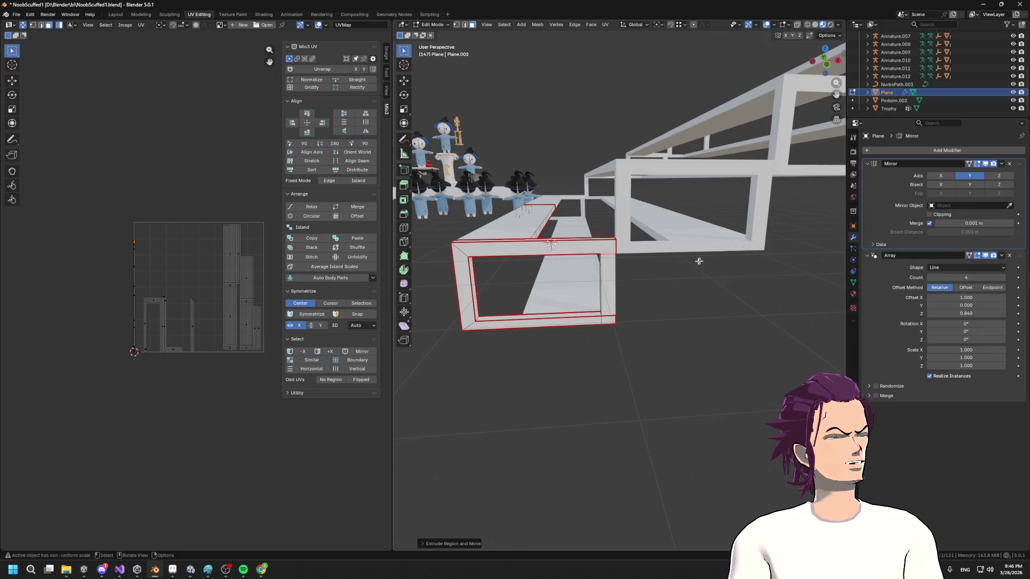
key("Tab")
left_click(1002, 256)
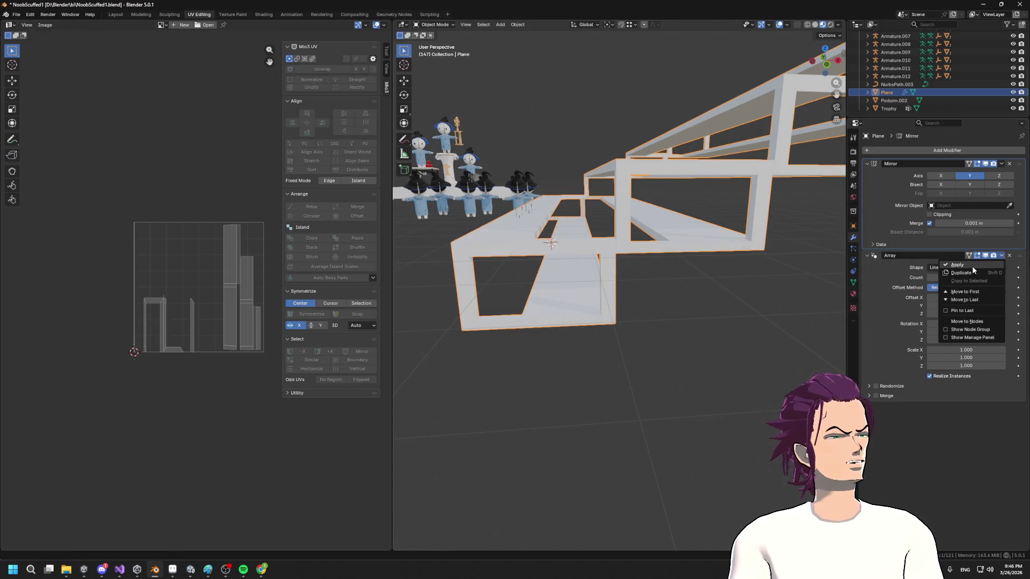
left_click(972, 266)
- In Edit Mode, select the small face at the frame edge and extrude a leg downward
key("Tab")
left_click(733, 228)
left_click(735, 234)
key("e")
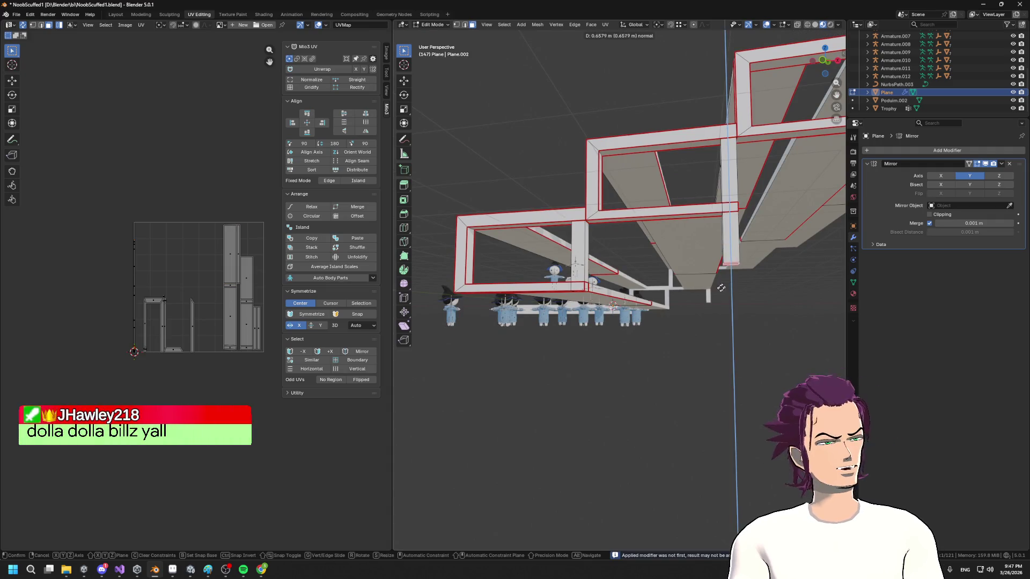
- Extrude three legs down from the tier frames, including the top-right frame
left_click(587, 292)
scroll(689, 318, "down", 4)
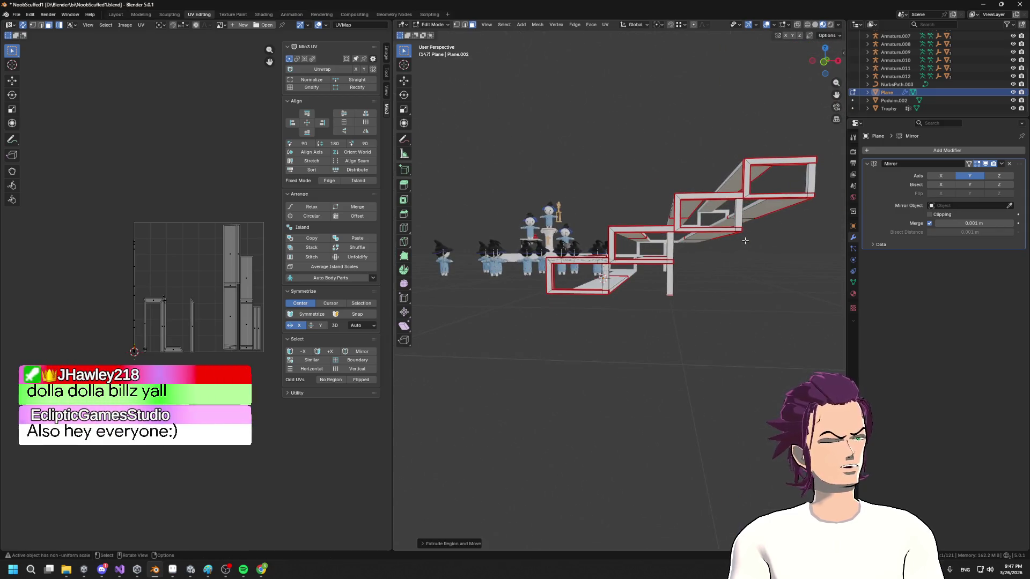
left_click_drag(689, 318, 730, 246)
key("e")
left_click(663, 284)
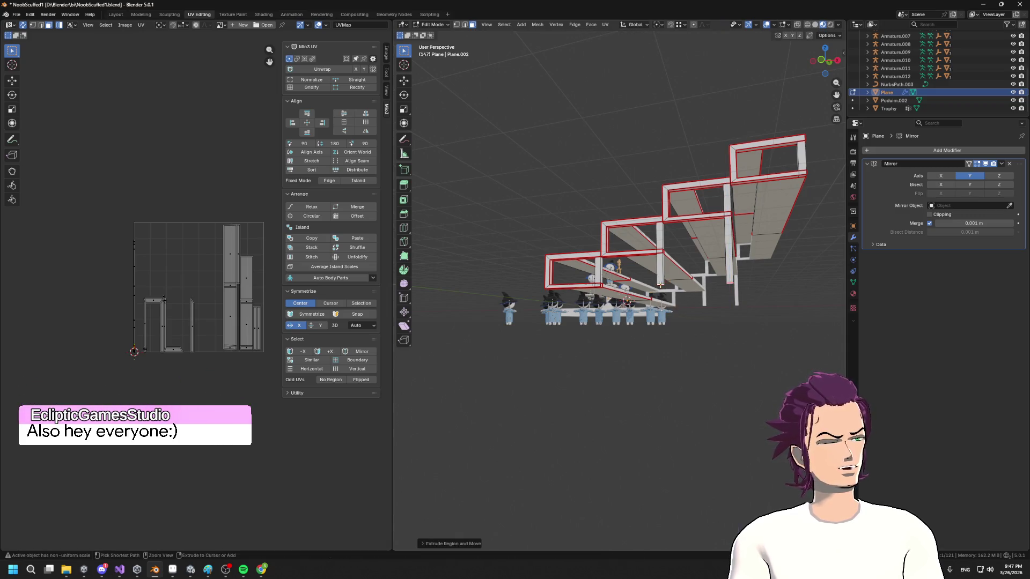
key("e")
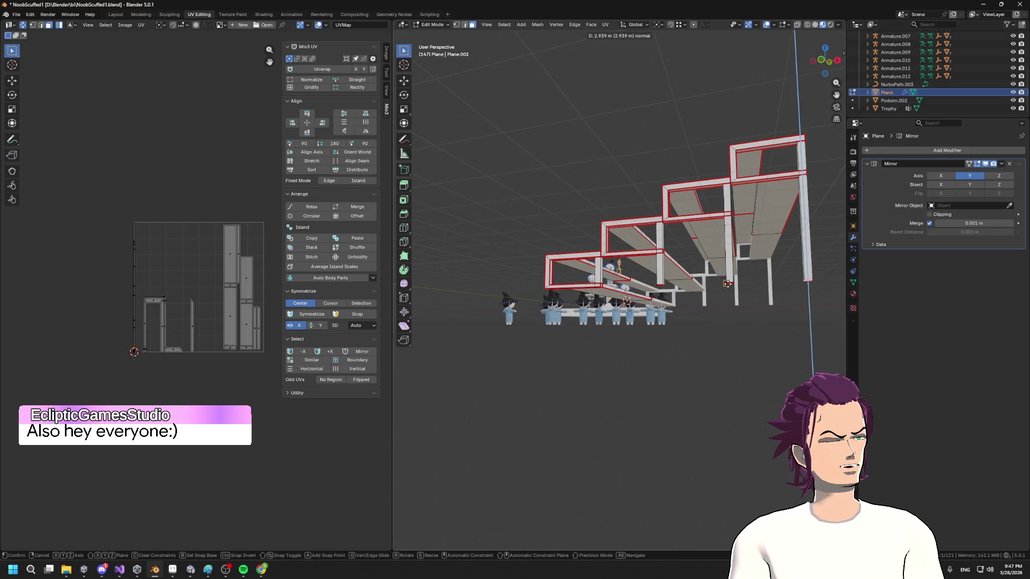
left_click(734, 295)
- Orbit and zoom around the stands to inspect the new legs from side and three-quarter views
left_click_drag(734, 294, 722, 308)
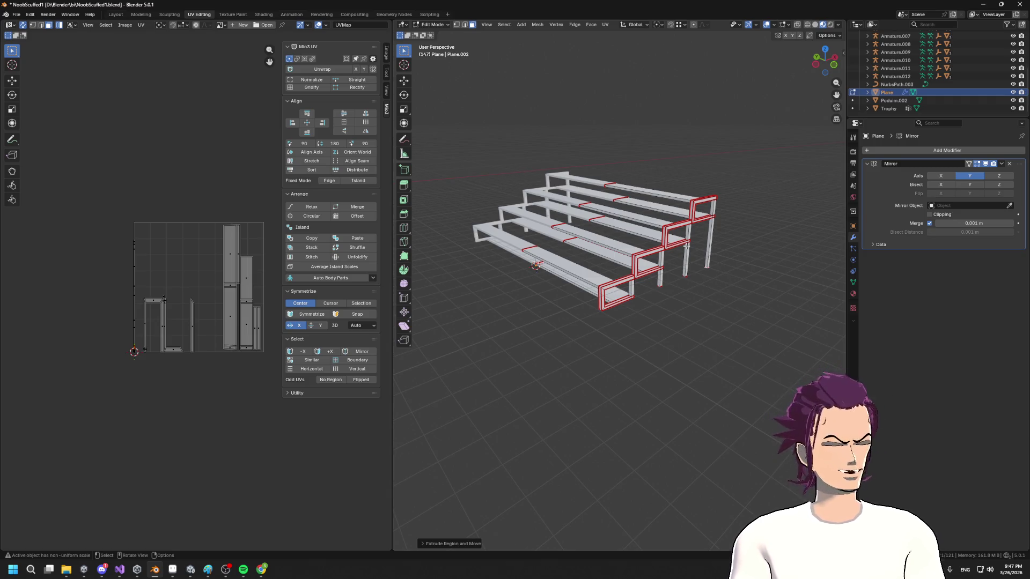
scroll(699, 241, "up", 5)
scroll(699, 241, "down", 4)
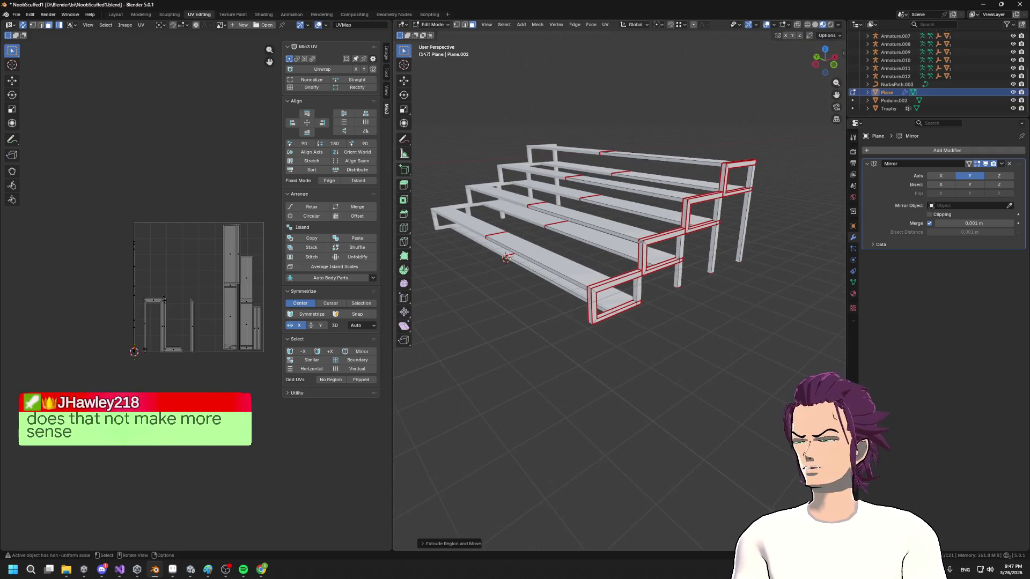
mouse_move(641, 241)
left_mouse_down()
mouse_move(547, 188)
mouse_move(582, 165)
mouse_move(562, 191)
left_mouse_up()
scroll(554, 325, "up", 5)
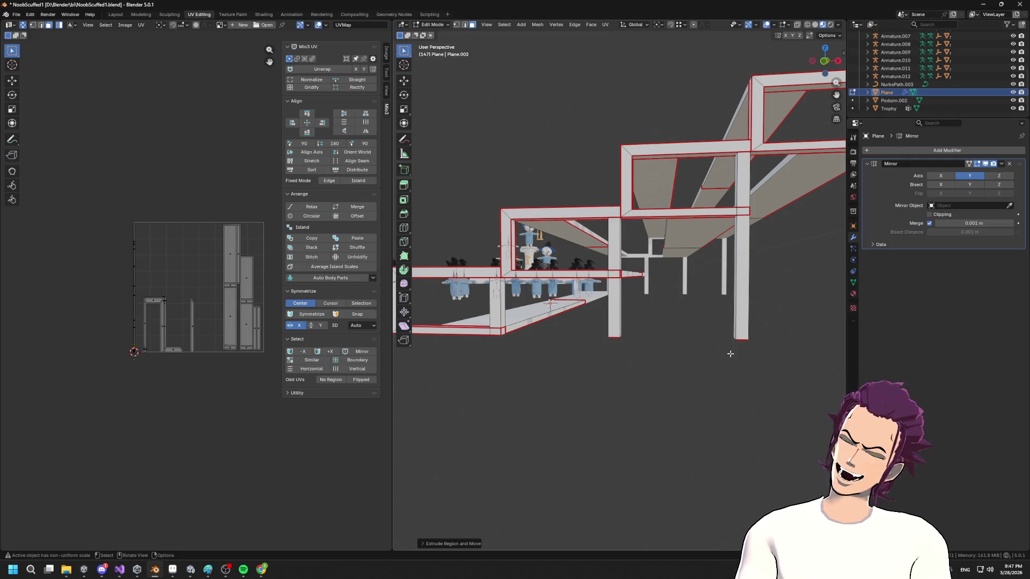
scroll(730, 353, "down", 5)
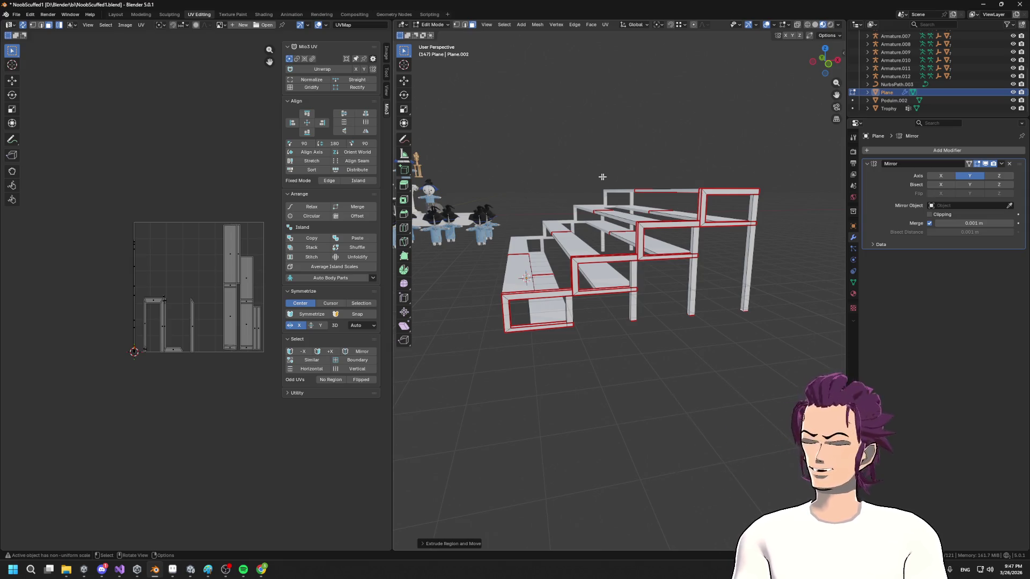
mouse_move(545, 264)
left_mouse_down()
mouse_move(665, 161)
mouse_move(727, 168)
mouse_move(766, 240)
mouse_move(665, 262)
left_mouse_up()
scroll(637, 255, "up", 3)
scroll(625, 251, "down", 5)
scroll(567, 236, "up", 6)
- Slide the end edge loop along the frame, then scale it along X by the typed value 09
key("g")
key("g")
left_click(591, 234)
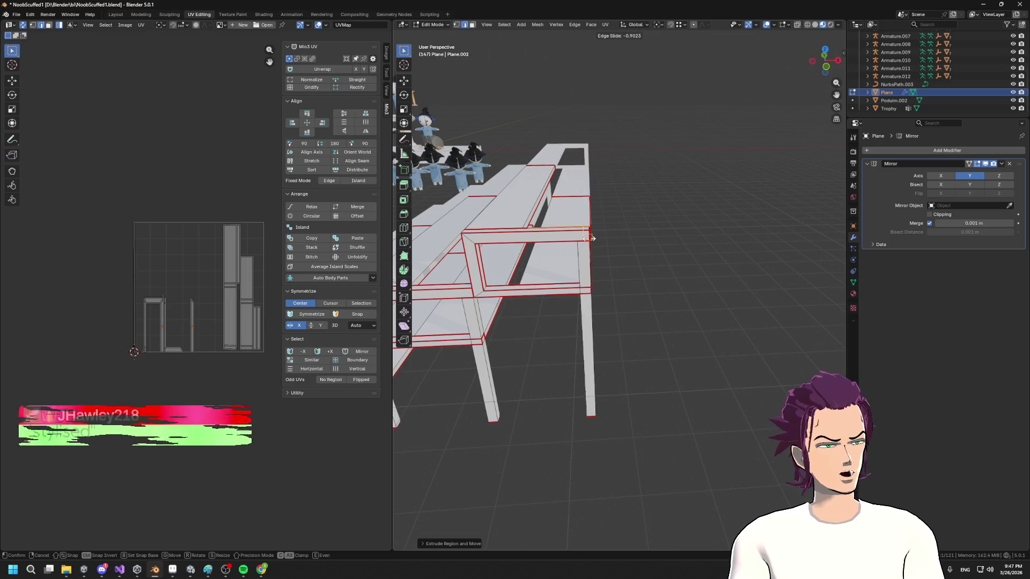
scroll(600, 202, "up", 2)
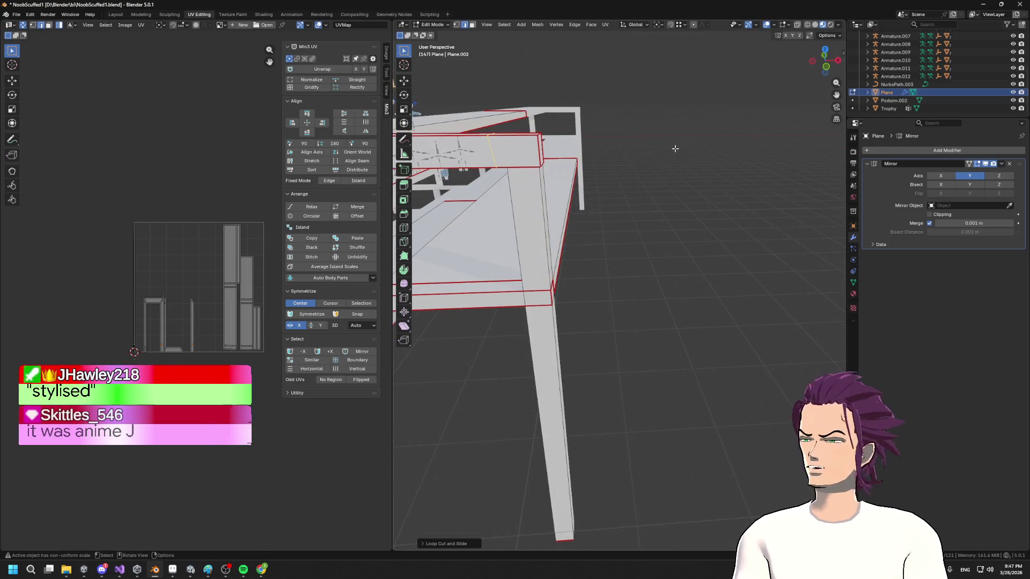
key("s")
key("x")
type("09")
key("Return")
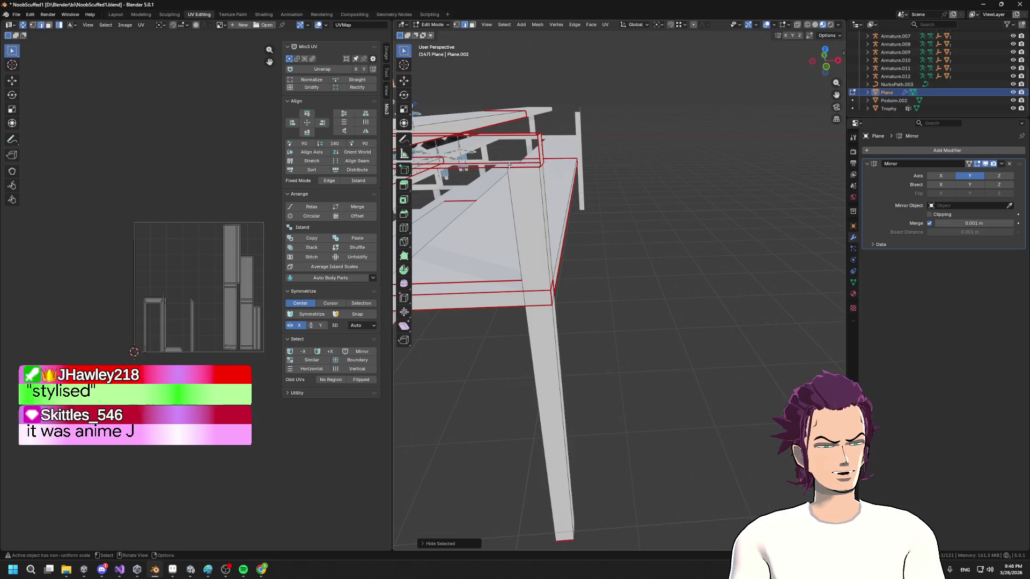
- Move the selected edge loop to a new position near the platform's end
key("g")
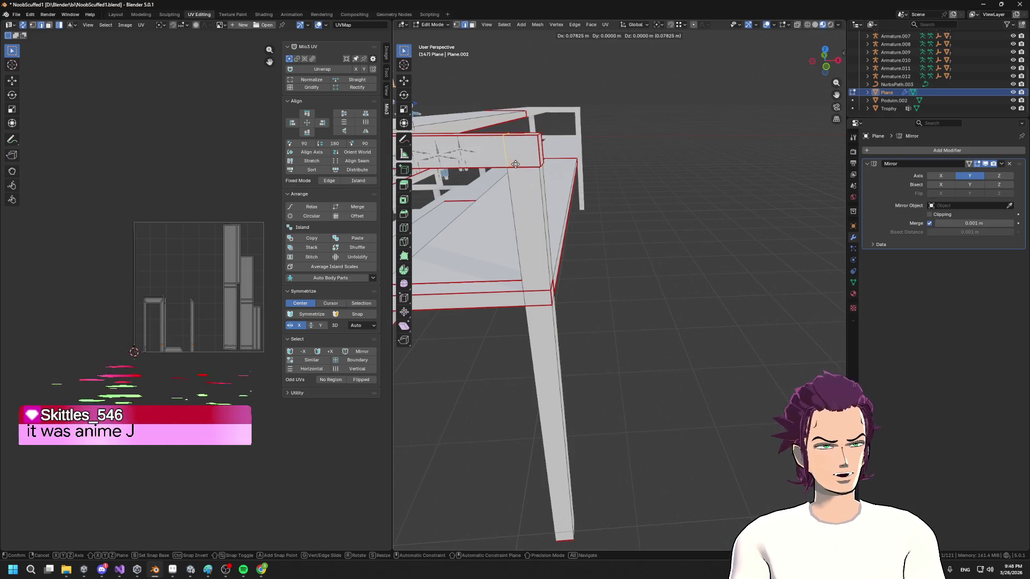
left_click(506, 167)
scroll(536, 193, "up", 2)
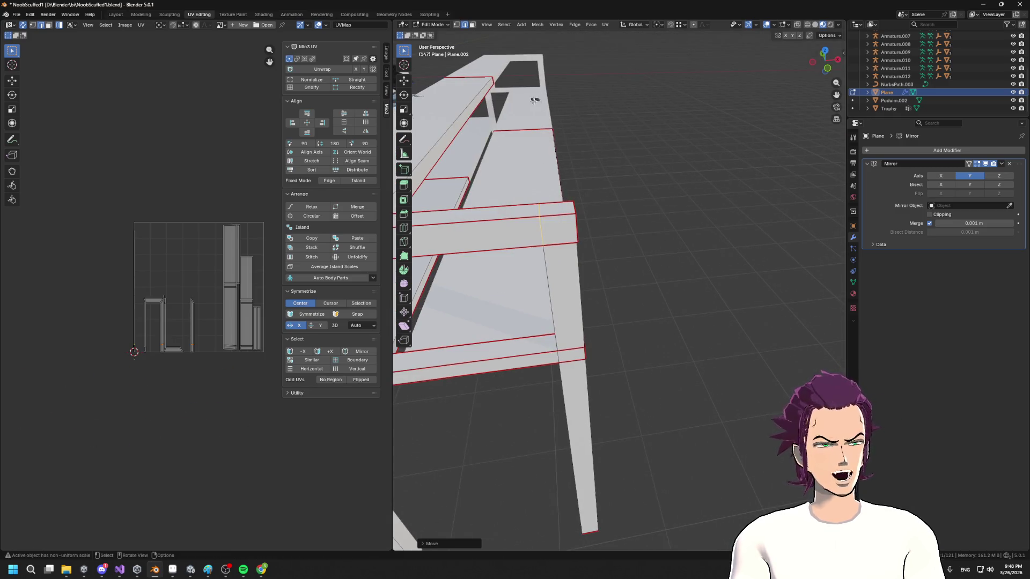
scroll(537, 102, "down", 6)
scroll(590, 187, "up", 6)
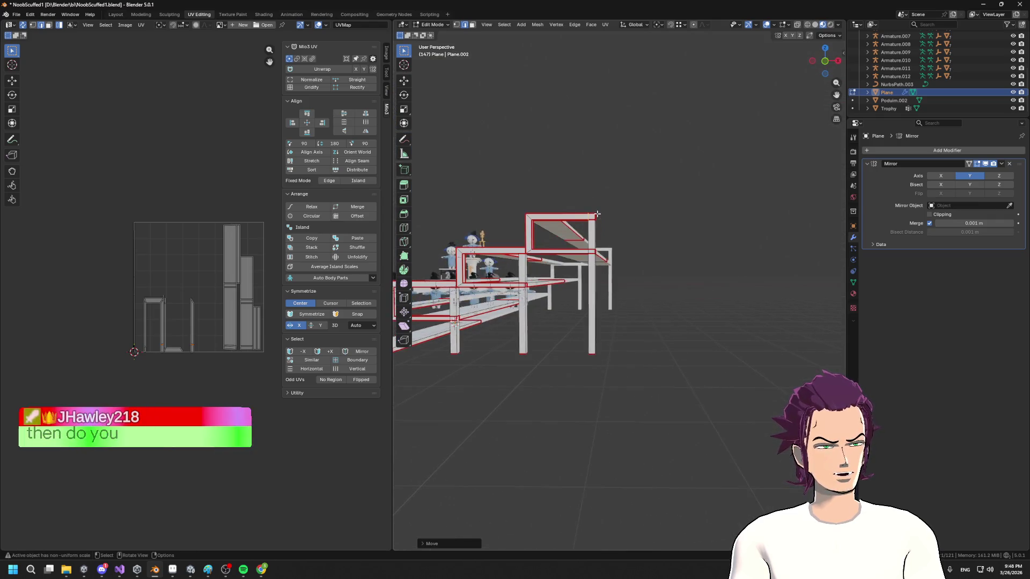
mouse_move(612, 288)
left_mouse_down()
mouse_move(575, 313)
mouse_move(564, 307)
mouse_move(625, 280)
mouse_move(634, 257)
mouse_move(634, 271)
left_mouse_up()
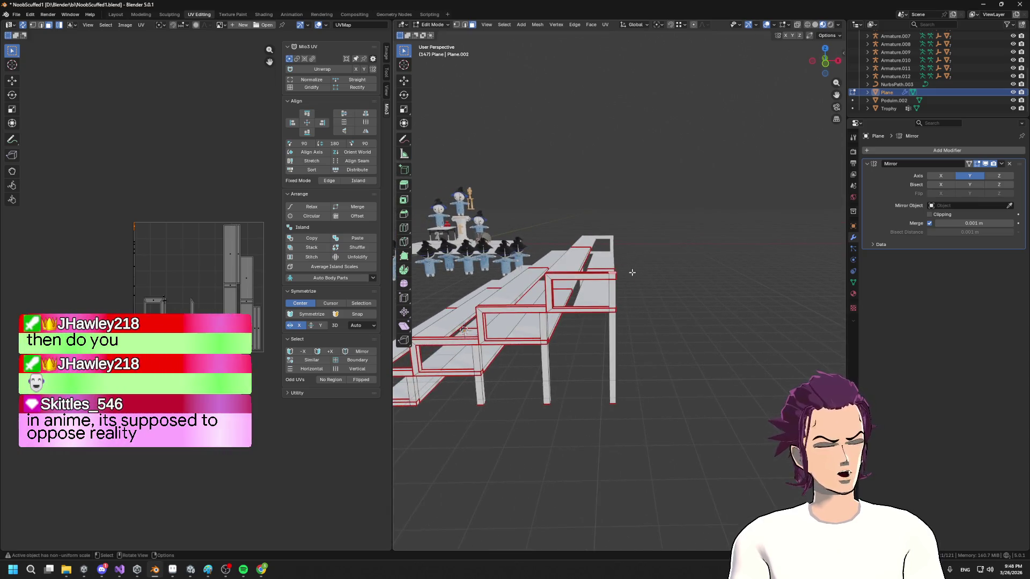
- Move an edge at the platform's right end about 0.78 m
mouse_move(655, 433)
left_mouse_down()
mouse_move(595, 231)
mouse_move(605, 258)
mouse_move(545, 247)
left_mouse_up()
left_click(605, 245)
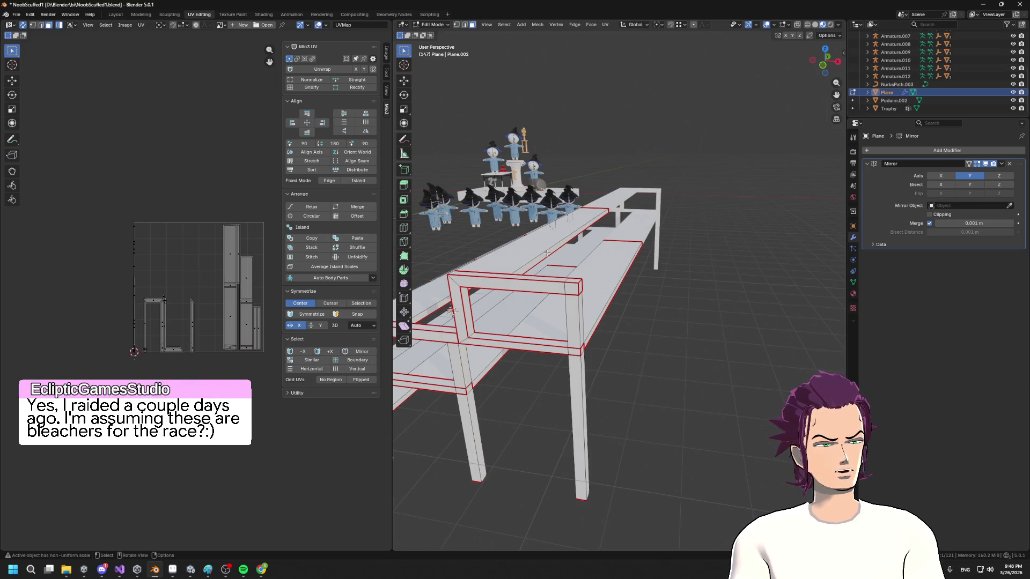
key("g")
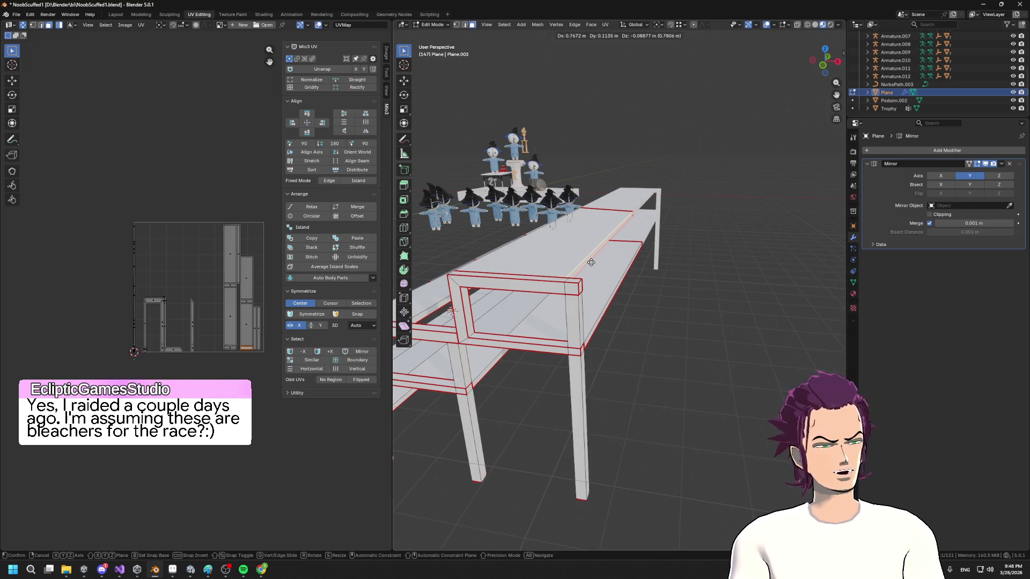
left_click(591, 262)
left_click_drag(591, 262, 604, 283)
scroll(597, 267, "down", 3)
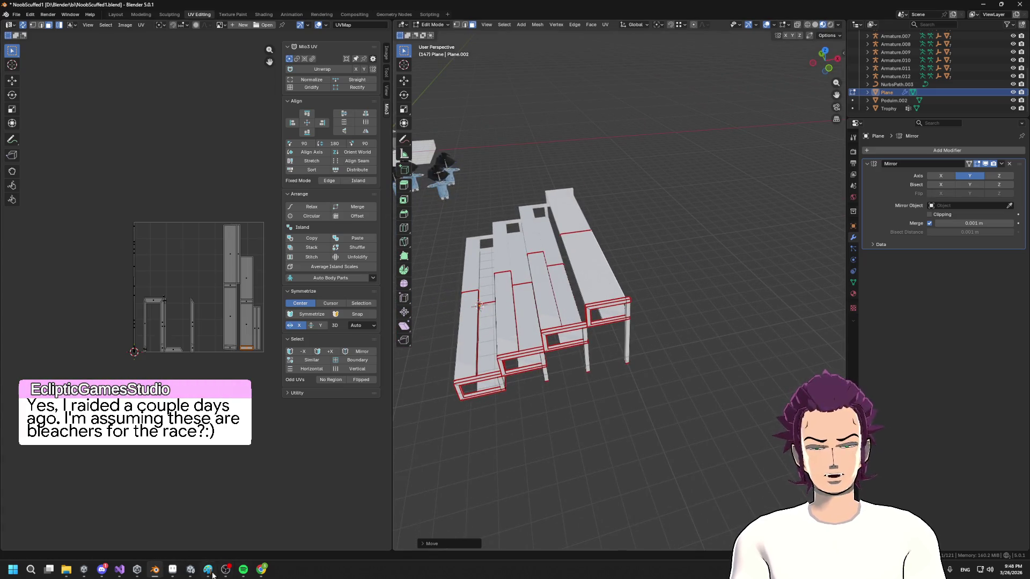
- Check the aluminum bleacher reference page in Chrome, then minimize the browser
mouse_move(261, 570)
left_click(196, 542)
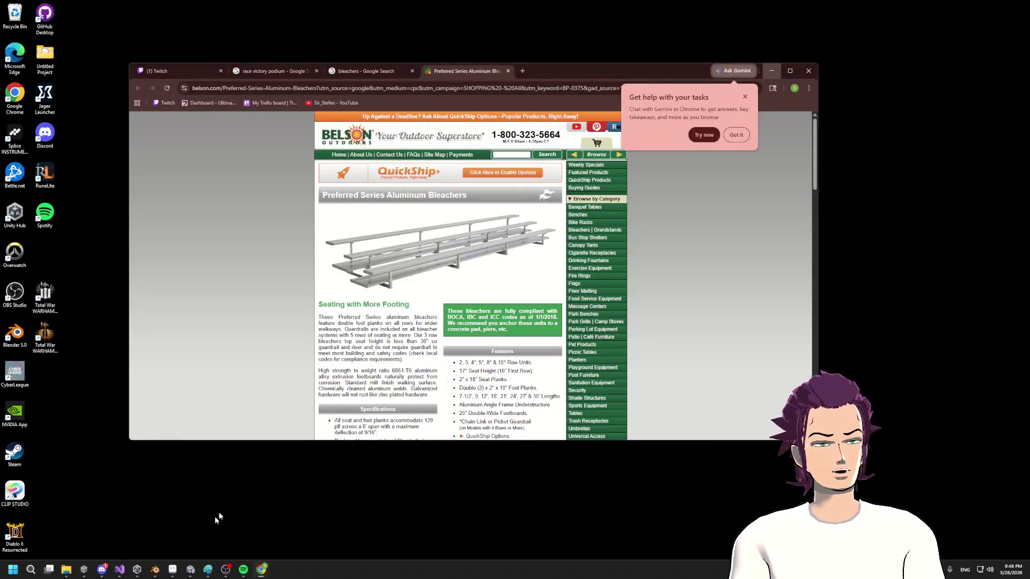
left_click(772, 70)
- Reposition the selected bleacher geometry, then shift the top edge along Z
key("g")
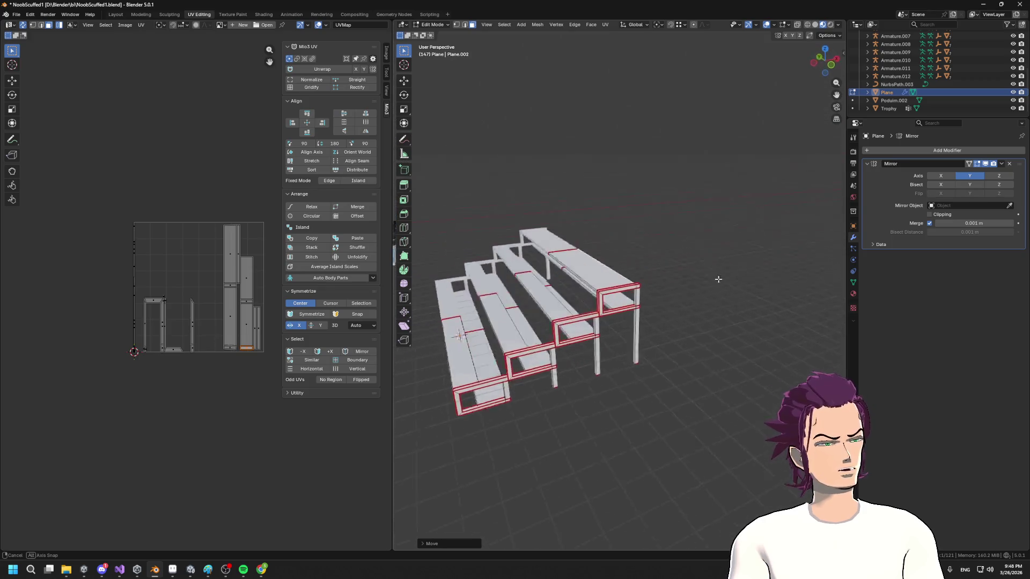
scroll(721, 278, "up", 10)
left_click(498, 312)
key("g")
key("z")
key("z")
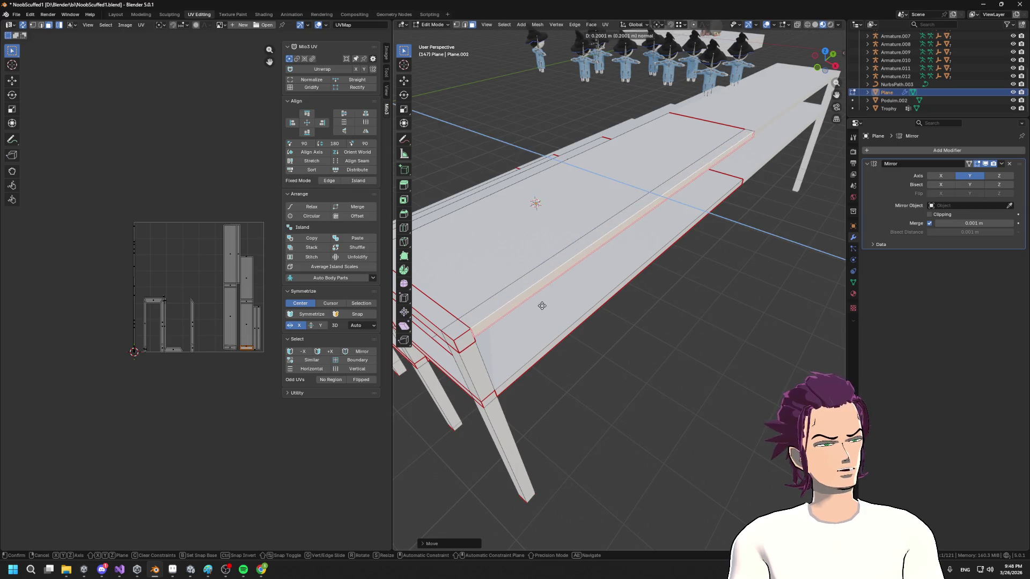
left_click(495, 314)
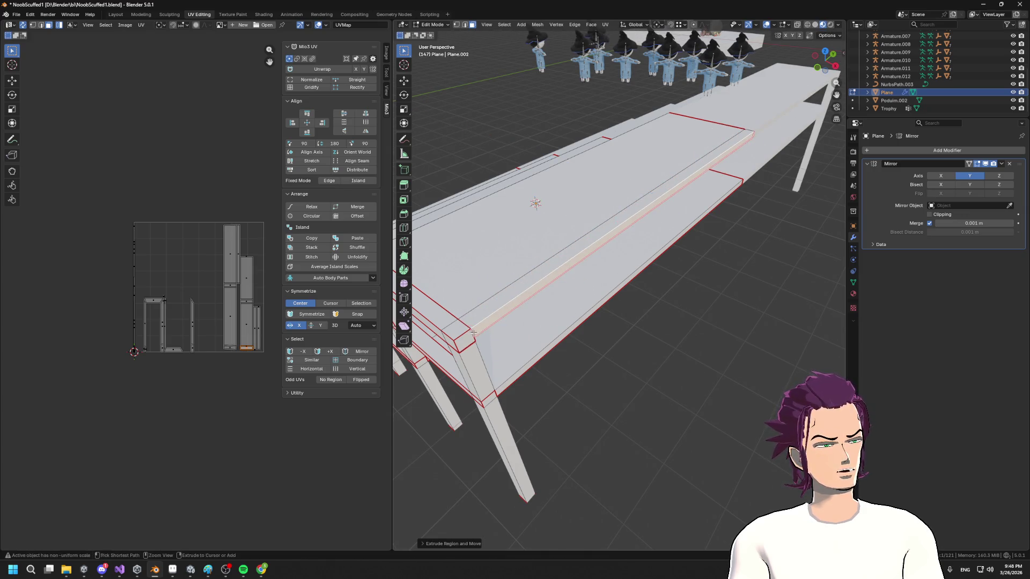
- Extrude a wall up from the top bench and lower the backrest top along Z
key("e")
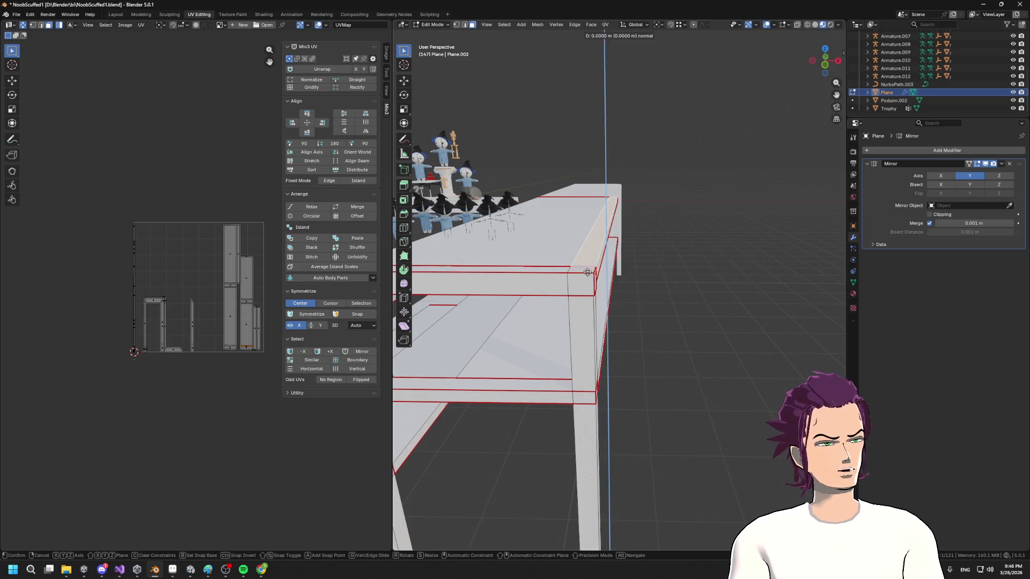
left_click(570, 211)
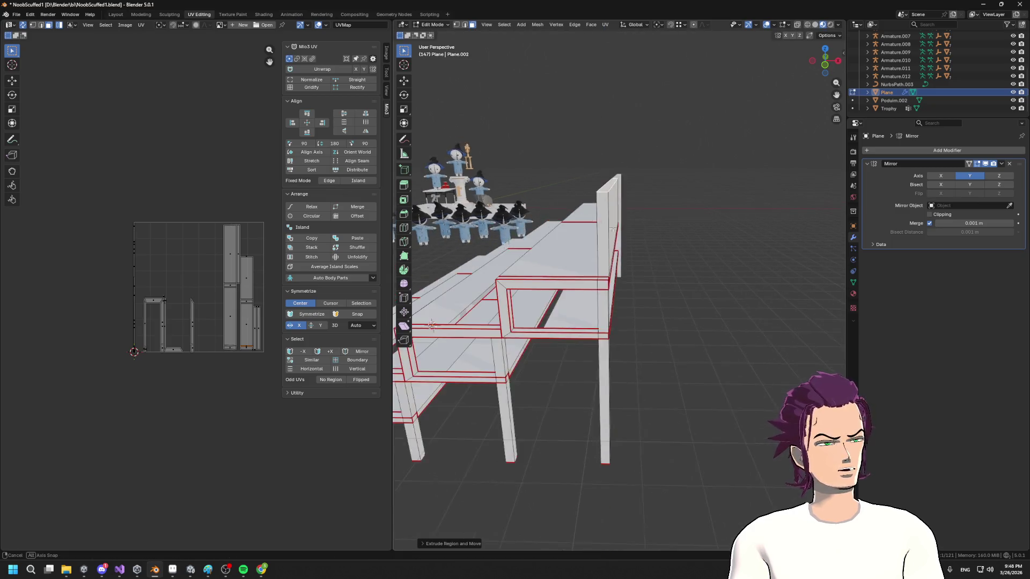
mouse_move(629, 217)
left_mouse_down()
mouse_move(662, 245)
mouse_move(580, 232)
mouse_move(429, 274)
left_mouse_up()
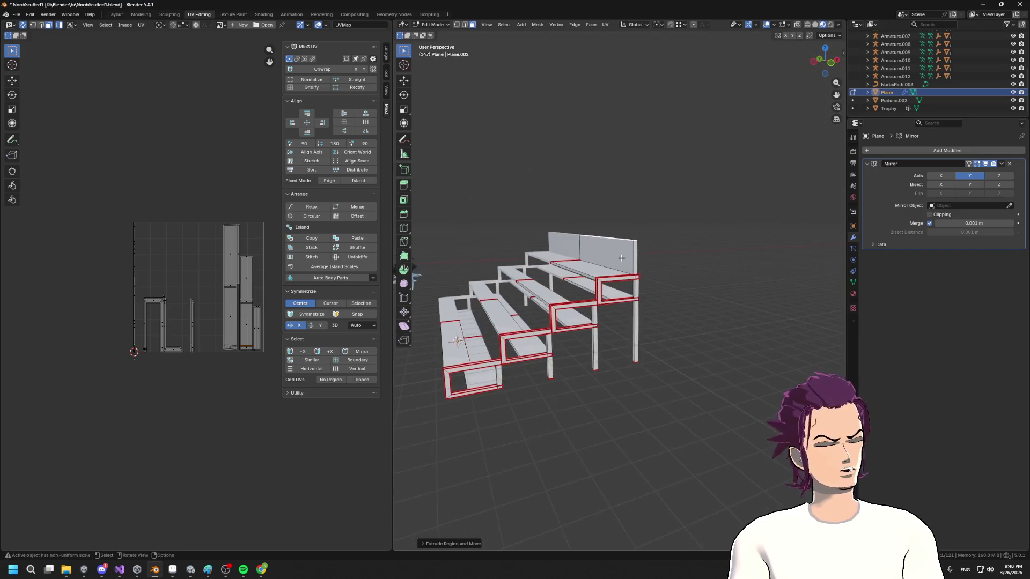
scroll(654, 260, "up", 2)
left_click_drag(665, 264, 632, 254)
key("g")
key("z")
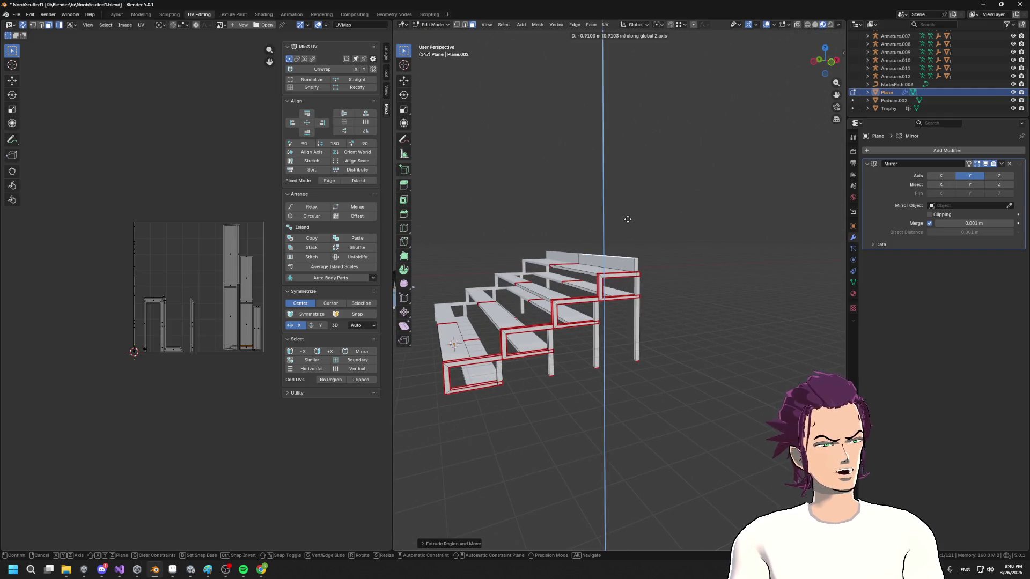
left_click(623, 213)
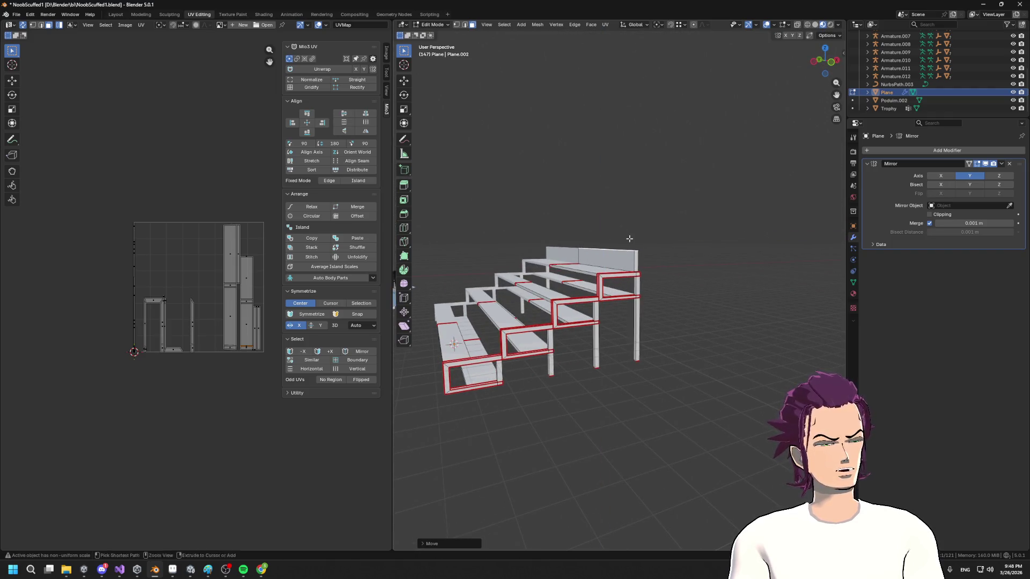
- Extrude the top geometry a short distance straight up along Z
left_click_drag(630, 238, 585, 279)
scroll(536, 348, "up", 6)
scroll(522, 374, "down", 5)
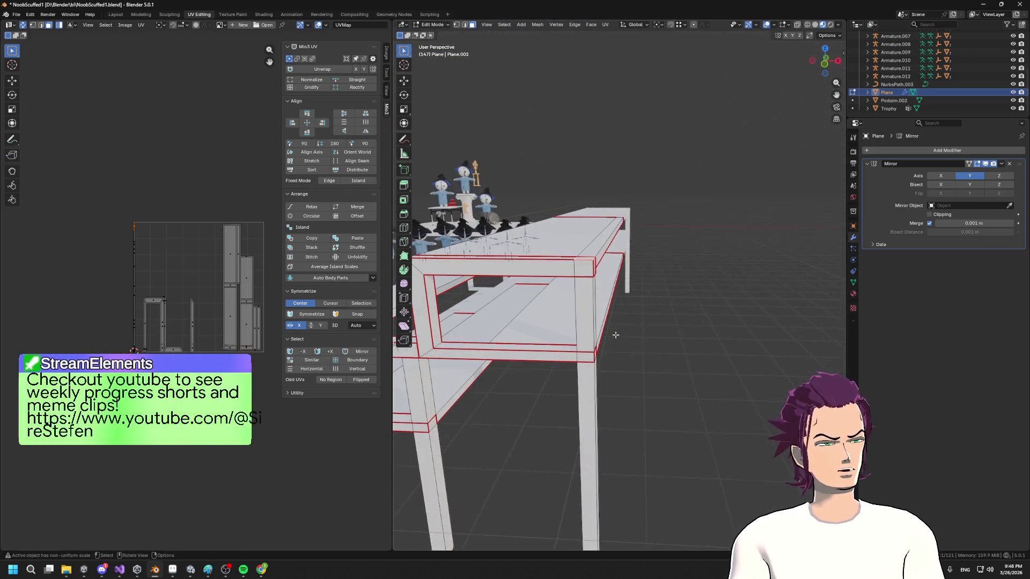
key("g")
key("z")
key("Escape")
scroll(624, 287, "down", 4)
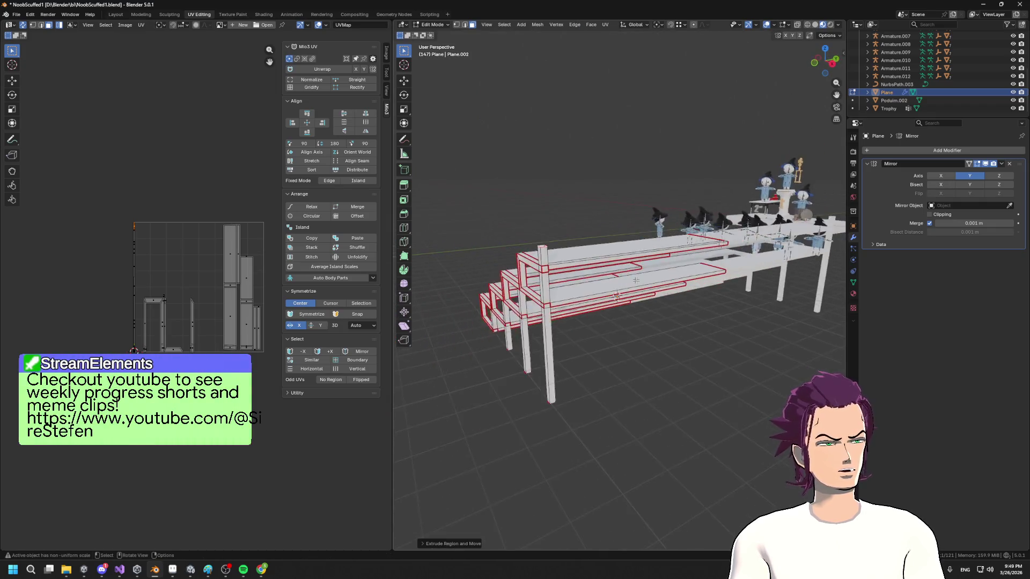
key("e")
key("z")
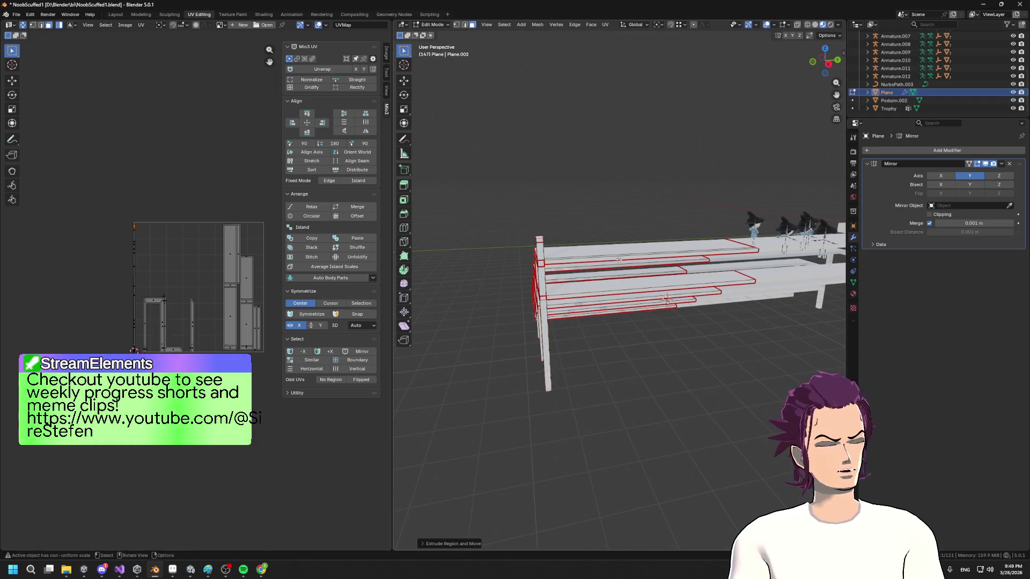
key("x")
key("z")
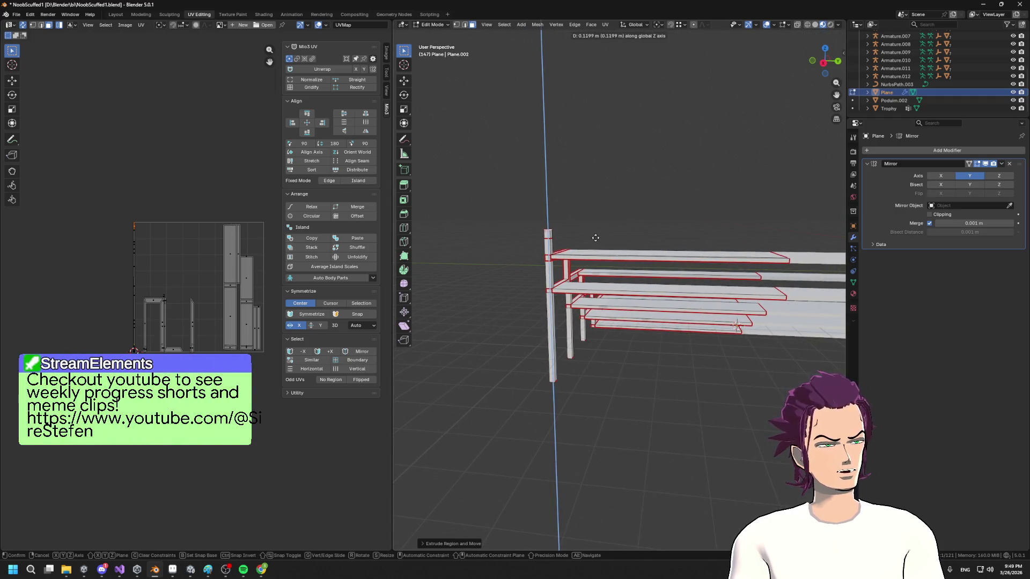
left_click(592, 240)
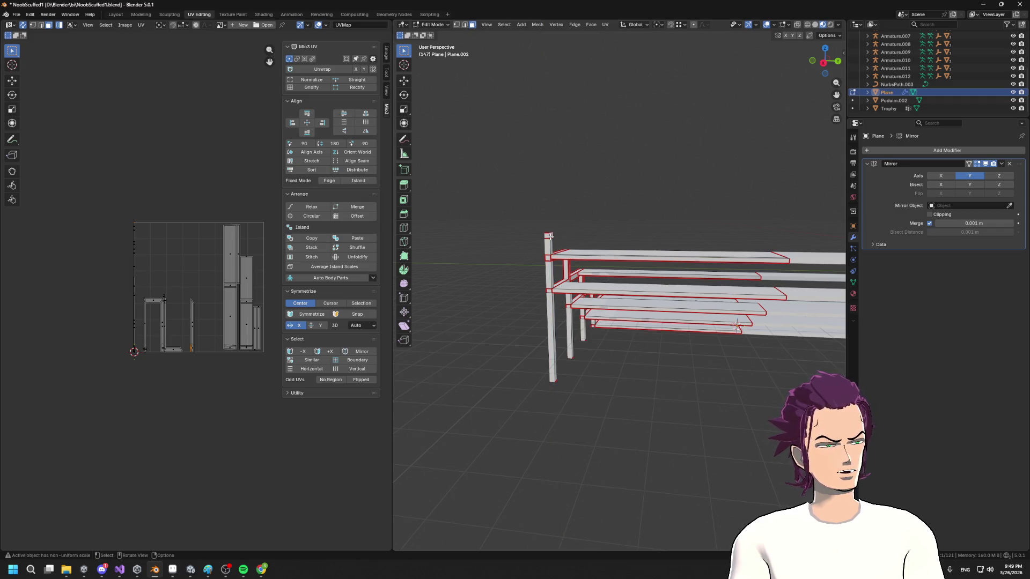
- Extrude the top geometry a long way along Y, then nudge it along Y
key("e")
key("y")
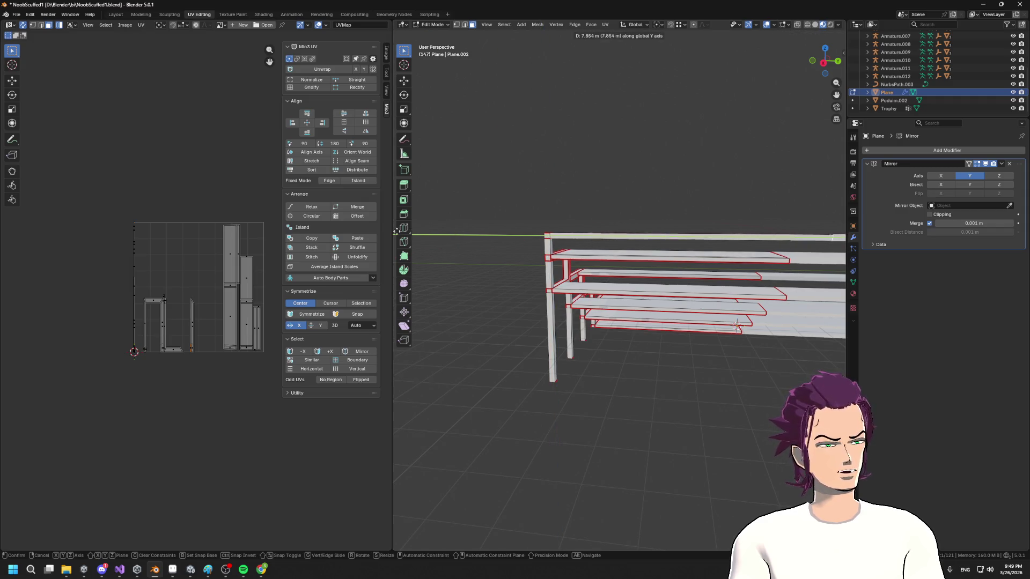
left_click(808, 235)
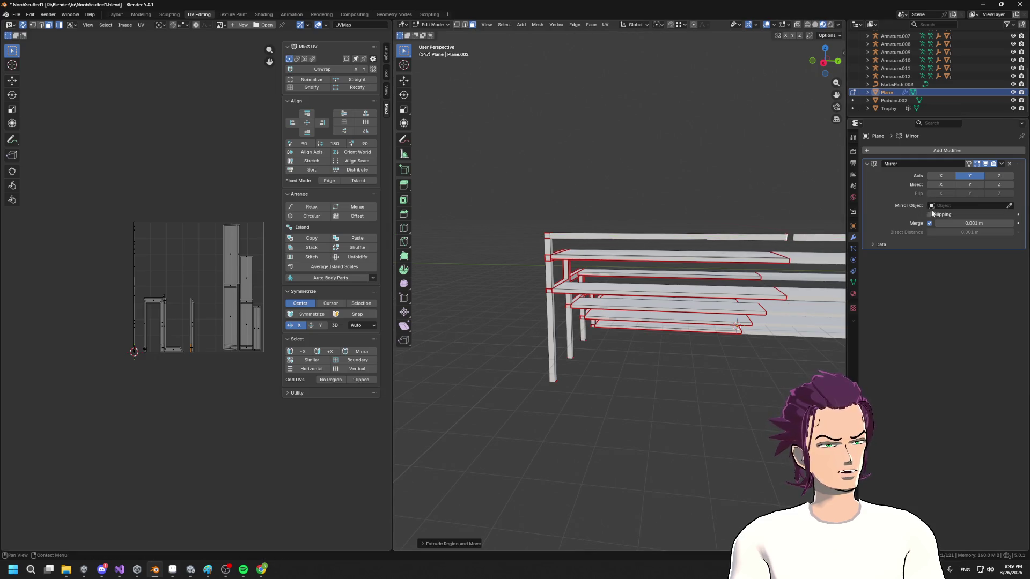
key("g")
key("y")
left_click(813, 245)
left_click_drag(813, 245, 674, 249)
scroll(667, 246, "up", 5)
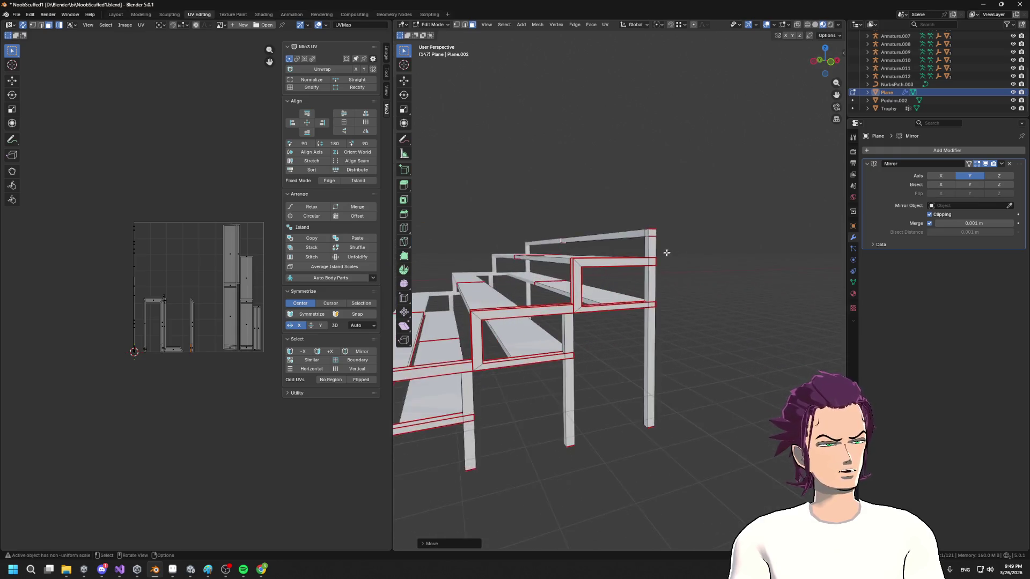
- Cancel an upward backrest extrusion and return to Object Mode
key("e")
key("z")
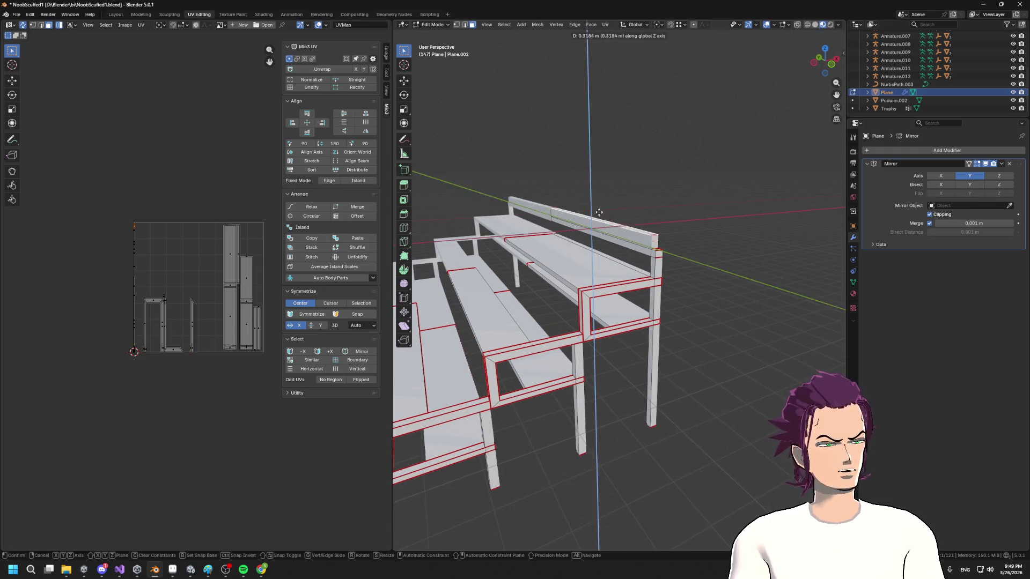
right_click(600, 206)
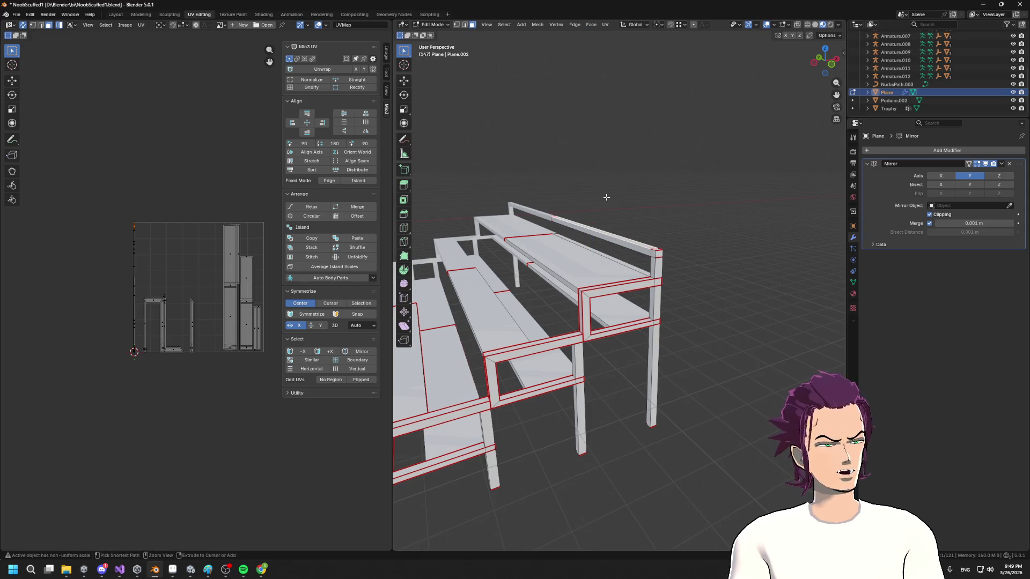
mouse_move(674, 252)
left_mouse_down()
mouse_move(712, 242)
mouse_move(595, 254)
mouse_move(629, 240)
left_mouse_up()
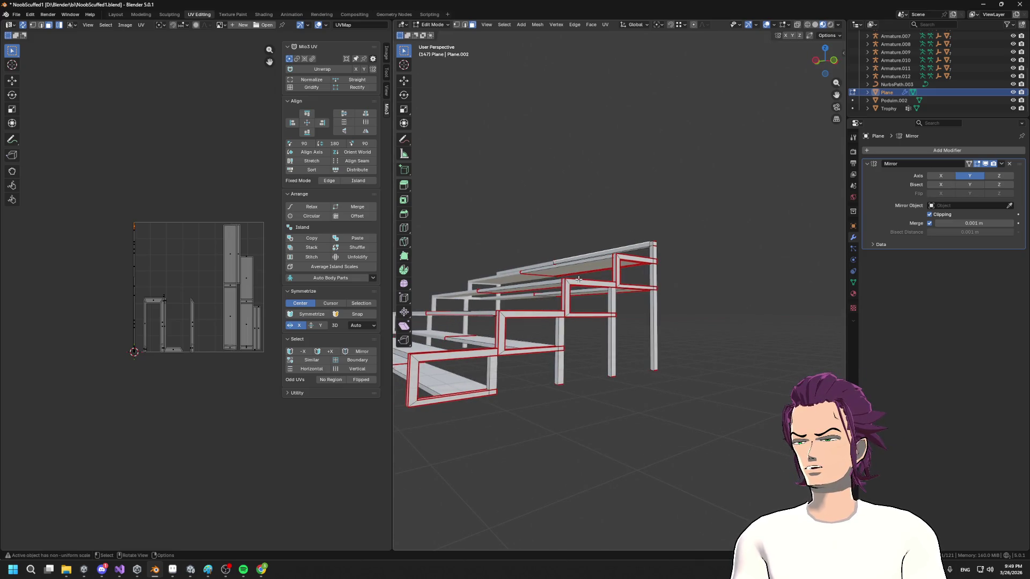
mouse_move(635, 224)
left_mouse_down()
mouse_move(597, 225)
mouse_move(585, 218)
mouse_move(591, 205)
left_mouse_up()
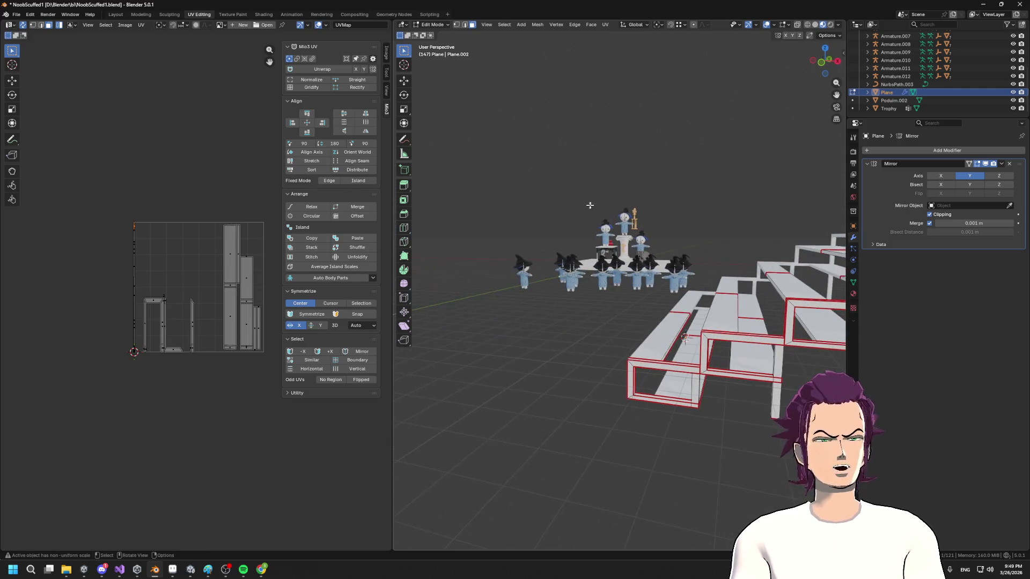
key("Tab")
- Select the podium and frame it in the viewport
left_click(624, 246)
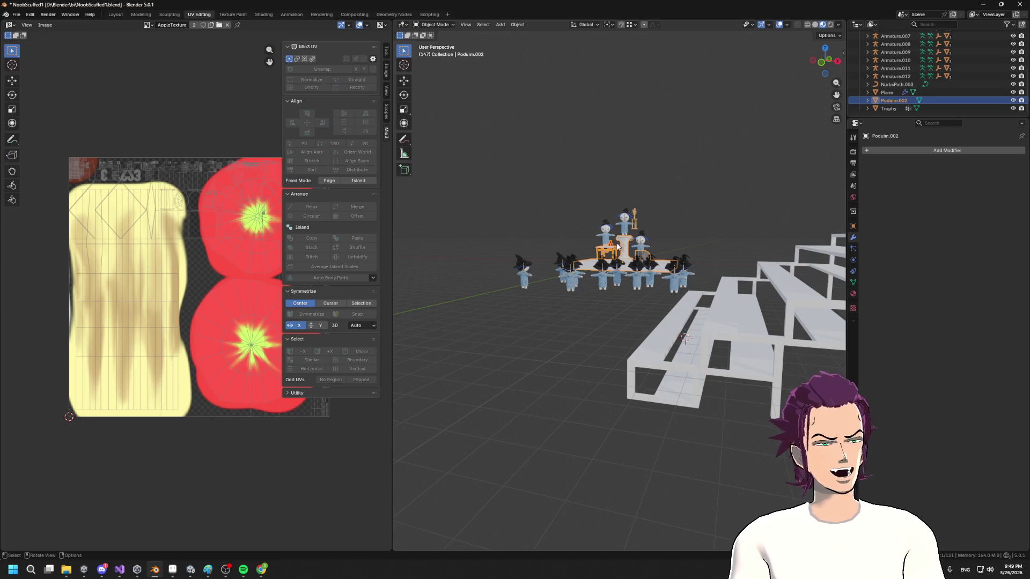
scroll(619, 247, "down", 2)
mouse_move(618, 247)
left_mouse_down()
mouse_move(594, 293)
mouse_move(662, 202)
mouse_move(690, 276)
mouse_move(830, 284)
left_mouse_up()
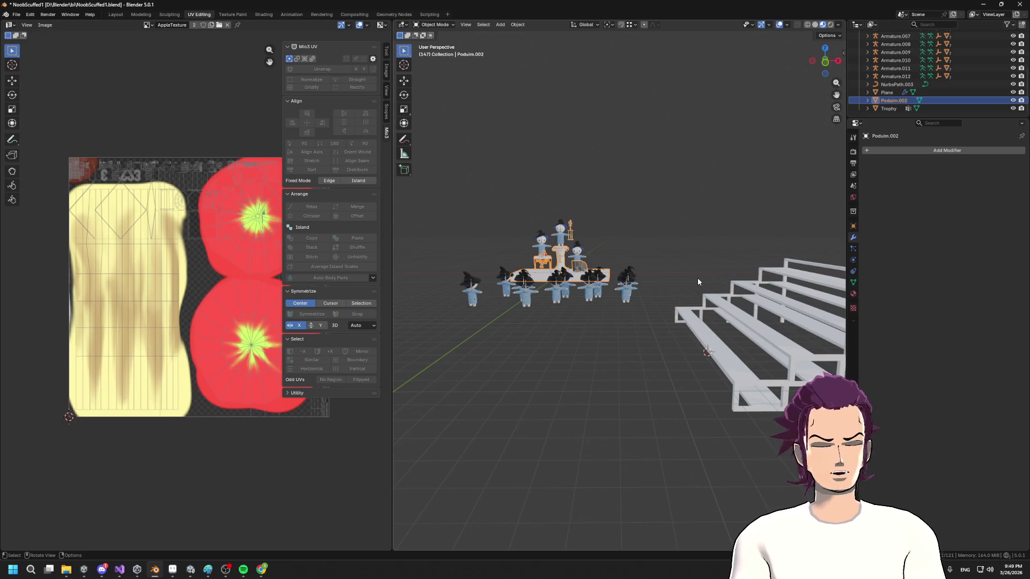
key("grave")
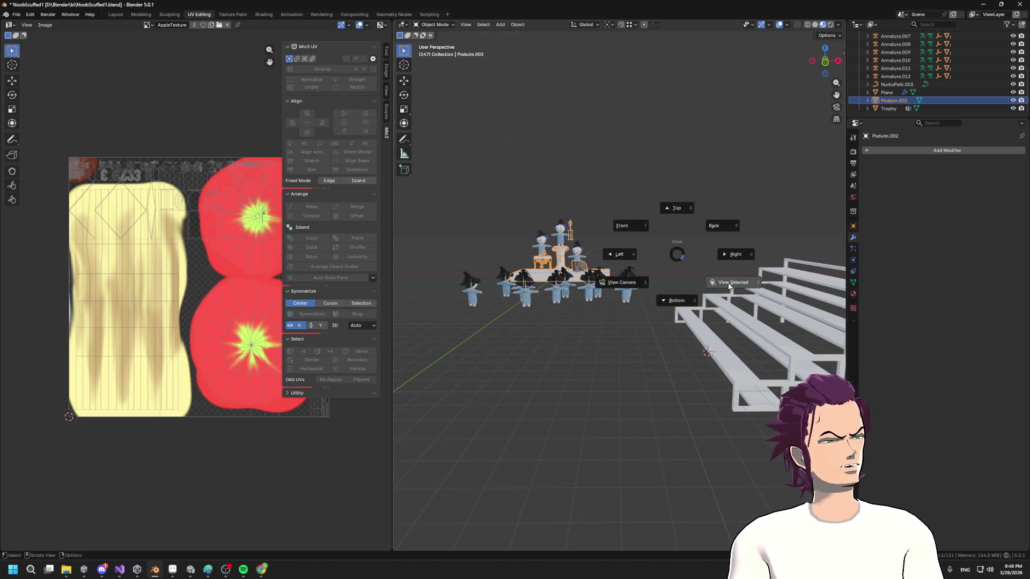
left_click(729, 286)
scroll(719, 284, "down", 2)
scroll(559, 291, "up", 2)
left_click_drag(558, 291, 630, 203)
mouse_move(687, 217)
left_mouse_down()
mouse_move(674, 247)
mouse_move(552, 269)
mouse_move(507, 230)
mouse_move(657, 342)
mouse_move(663, 134)
left_mouse_up()
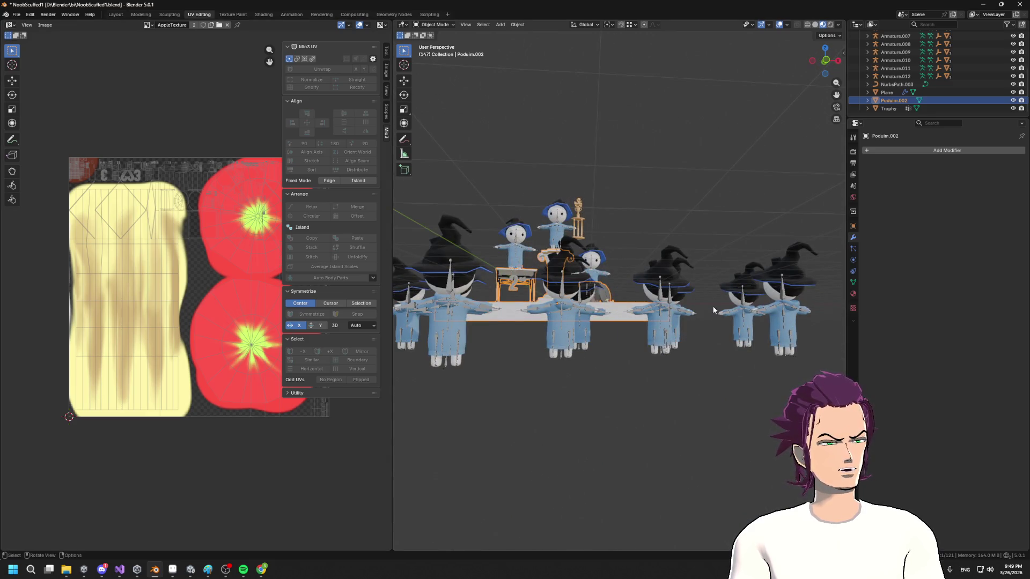
left_click_drag(723, 215, 622, 284)
mouse_move(668, 378)
left_mouse_down()
mouse_move(643, 322)
mouse_move(732, 271)
left_mouse_up()
- Move the bleachers about 15.77 m along Y to sit beside the podium
left_click(776, 263)
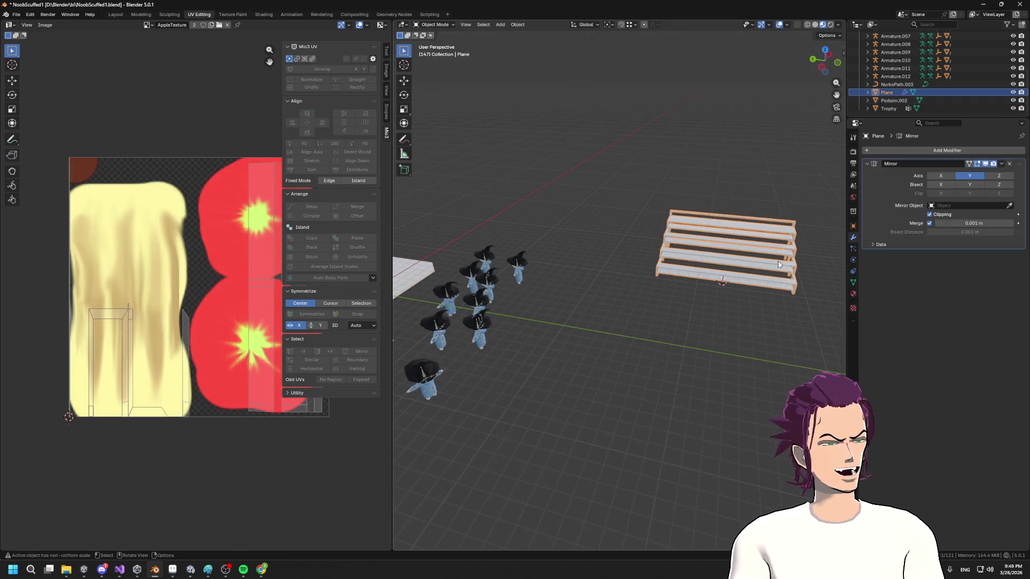
key("g")
key("y")
left_click(653, 249)
mouse_move(652, 248)
left_mouse_down()
mouse_move(613, 255)
mouse_move(619, 266)
left_mouse_up()
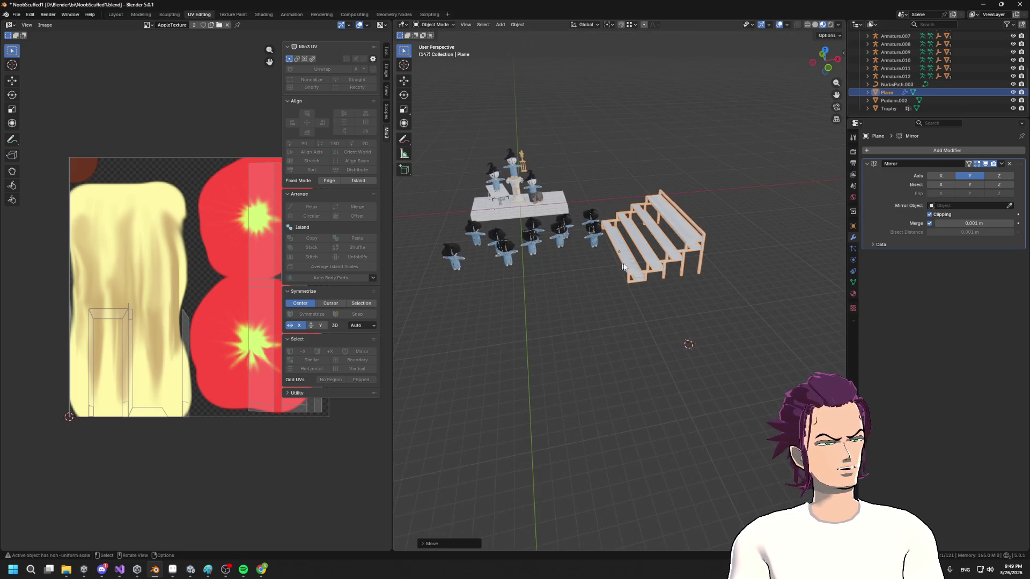
scroll(621, 272, "down", 3)
scroll(622, 274, "up", 5)
left_click_drag(622, 273, 625, 278)
mouse_move(696, 236)
left_mouse_down()
mouse_move(765, 245)
mouse_move(720, 234)
mouse_move(717, 217)
mouse_move(735, 257)
mouse_move(683, 271)
mouse_move(689, 262)
mouse_move(680, 274)
mouse_move(692, 268)
left_mouse_up()
scroll(693, 270, "up", 3)
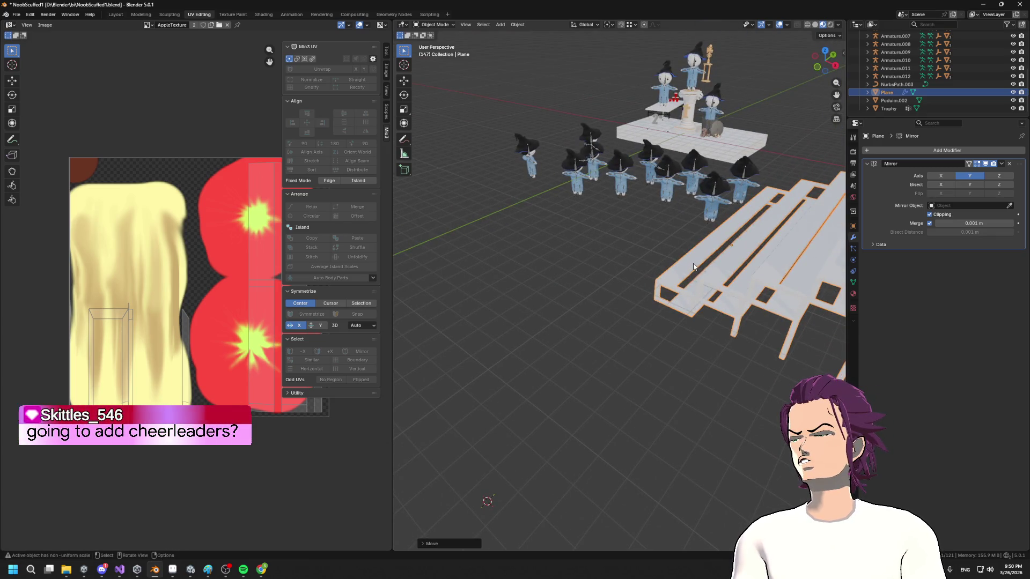
left_click_drag(694, 267, 803, 229)
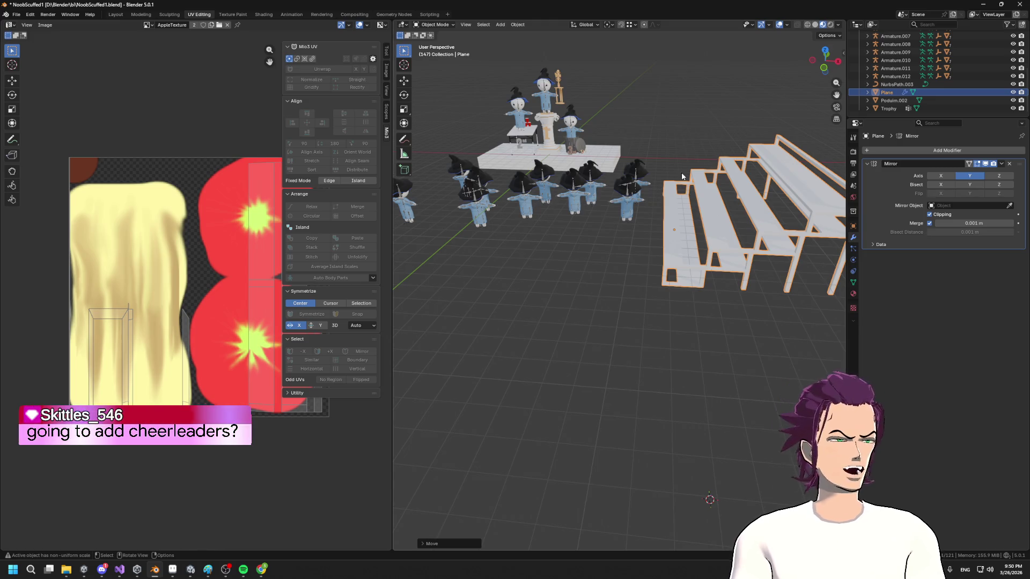
mouse_move(671, 159)
left_mouse_down()
mouse_move(753, 153)
mouse_move(568, 267)
mouse_move(620, 275)
mouse_move(674, 255)
mouse_move(652, 247)
left_mouse_up()
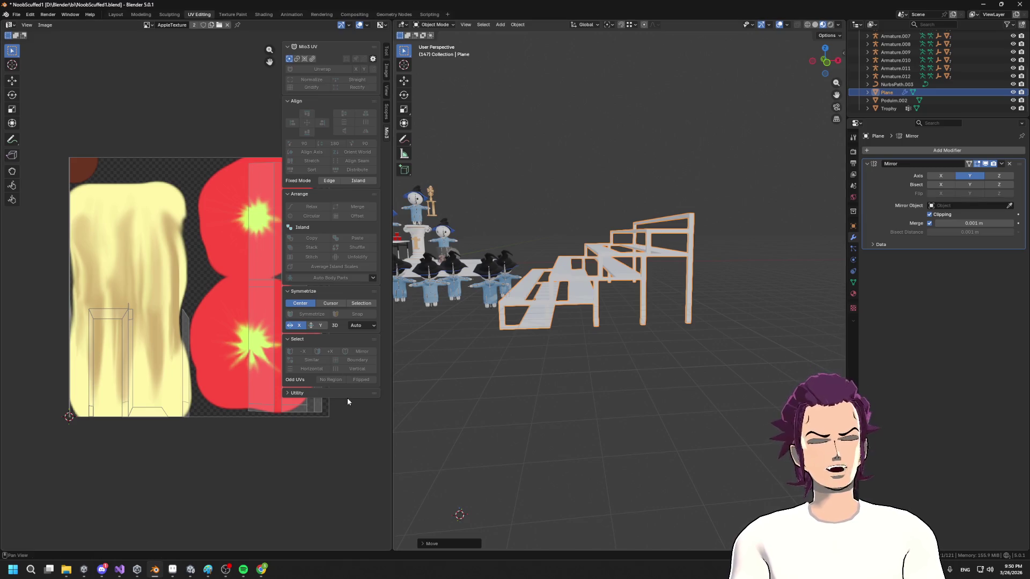
- Launch Steam from the system search
mouse_move(154, 566)
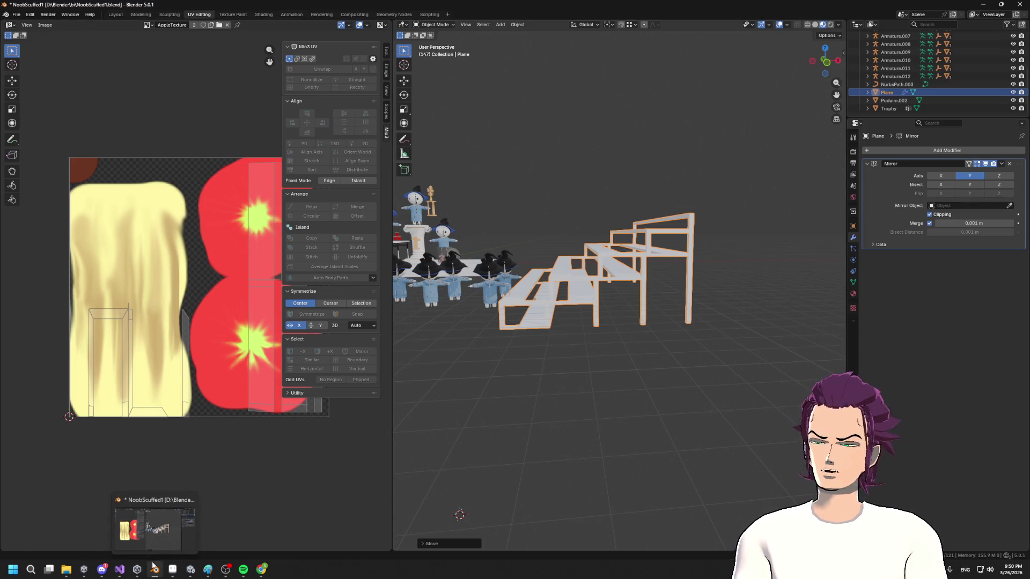
key("super")
type("steam")
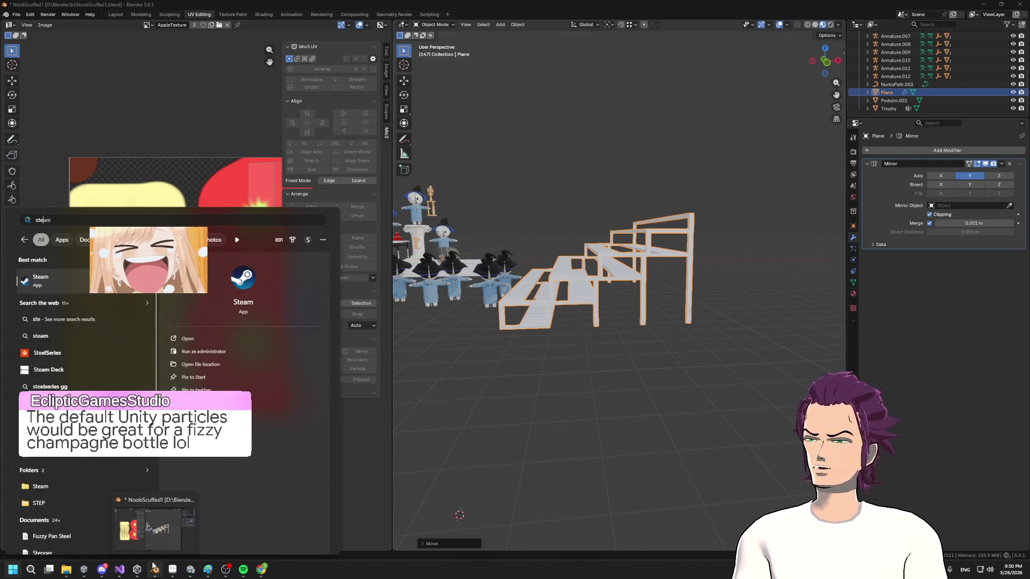
key("Return")
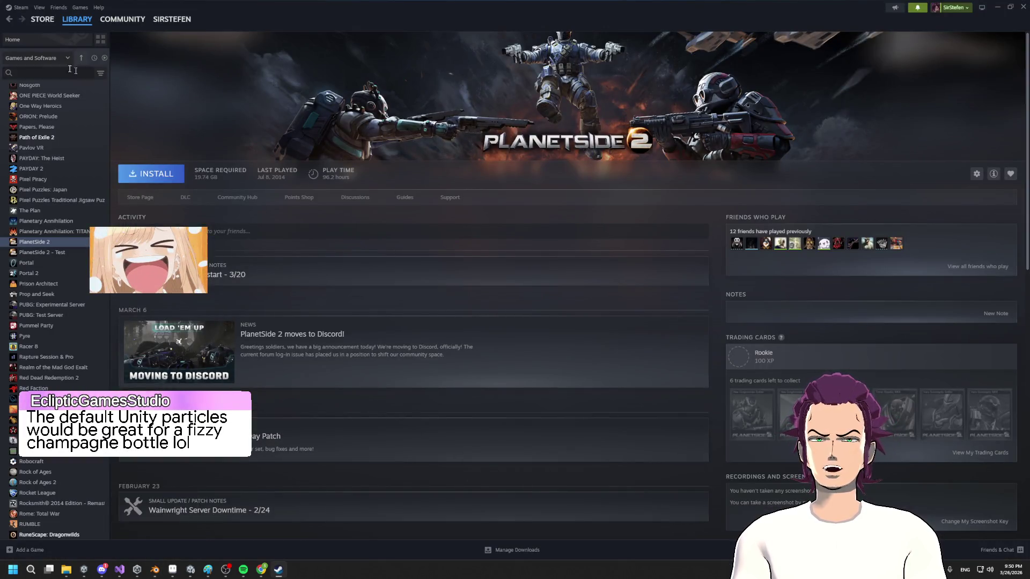
- Filter the library by 'slim', open The Slime Races! page, then minimize Steam
left_click(29, 71)
type("slime")
left_click(33, 98)
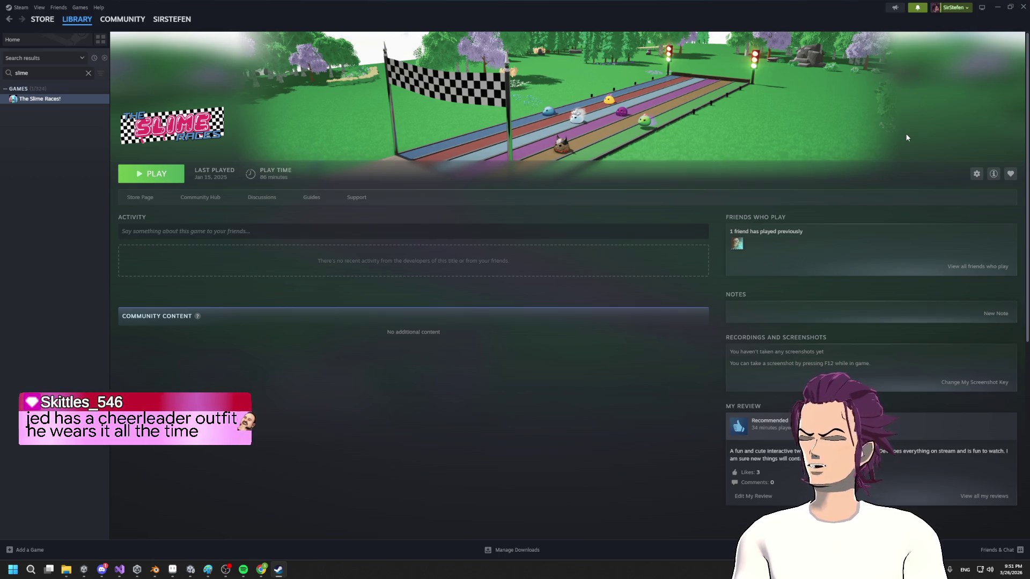
left_click(995, 7)
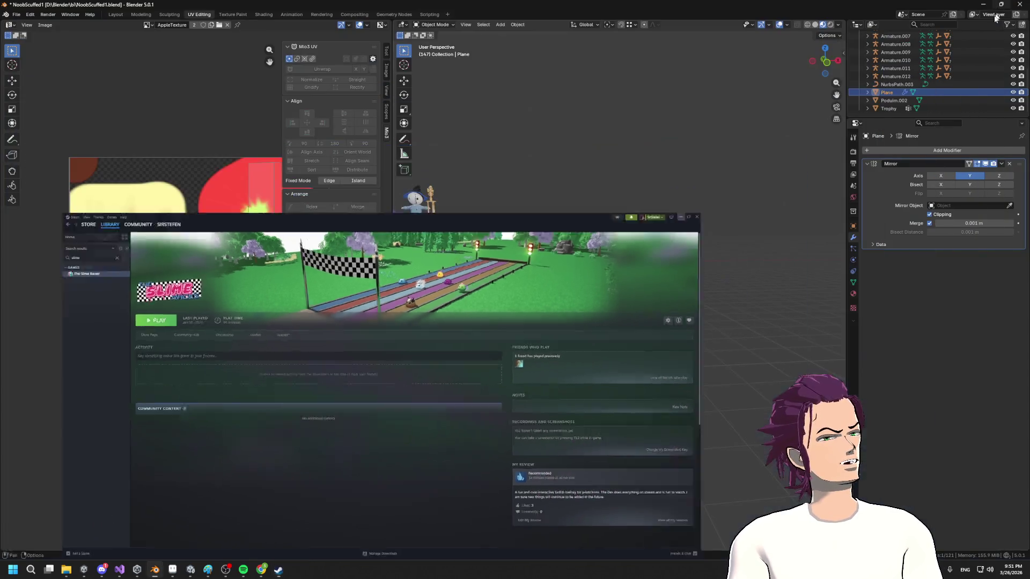
- Lower the stairs object along the Z axis
left_click_drag(546, 249, 498, 228)
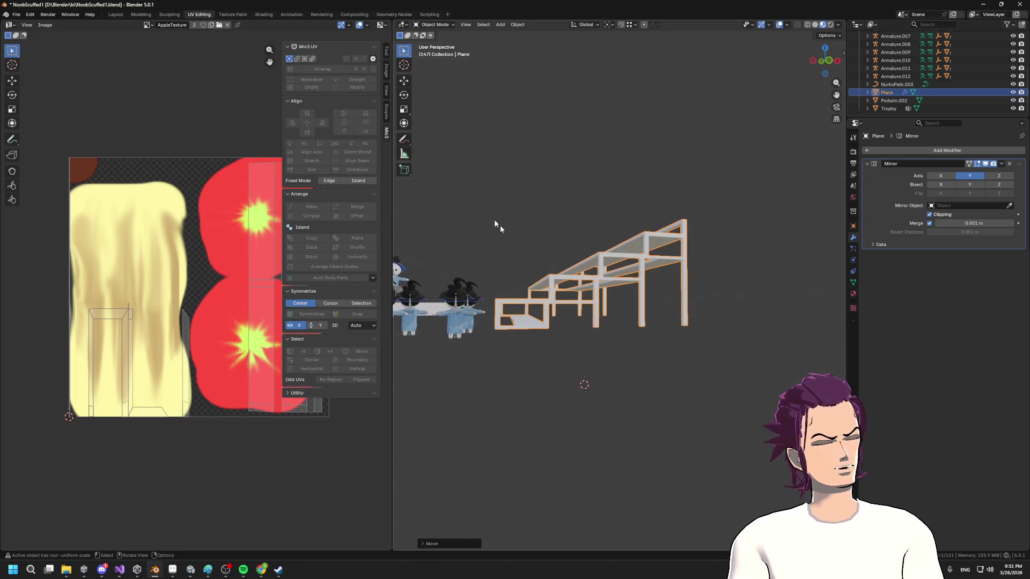
key("g")
key("z")
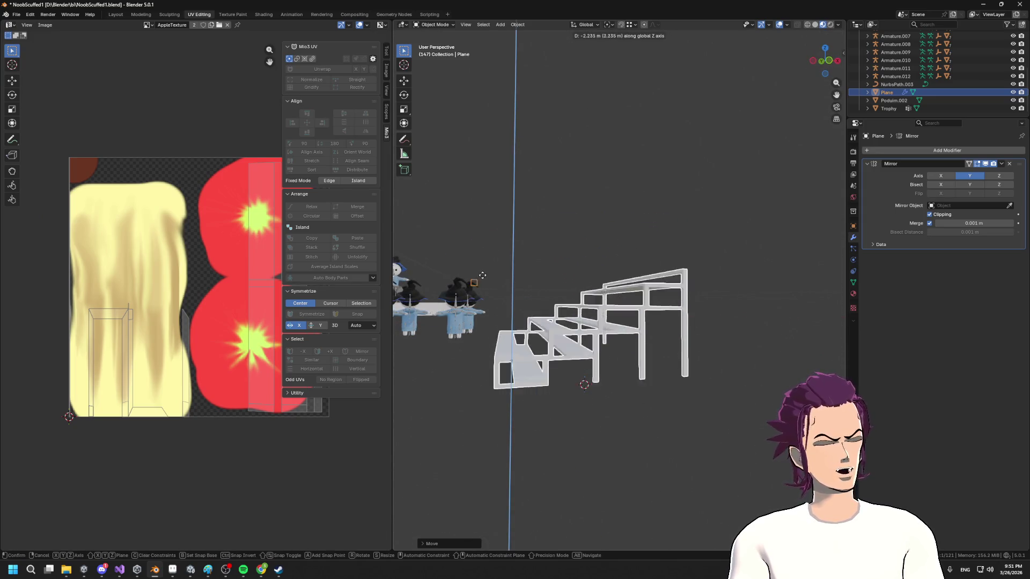
left_click(468, 336)
mouse_move(469, 336)
left_mouse_down()
mouse_move(469, 322)
mouse_move(576, 294)
mouse_move(667, 303)
mouse_move(546, 283)
left_mouse_up()
scroll(575, 294, "down", 3)
scroll(681, 243, "up", 4)
left_click_drag(682, 243, 691, 232)
left_click_drag(560, 261, 699, 231)
- Rename the Plane object to Bleachers in the Outliner
double_click(887, 92)
type("Bleachers")
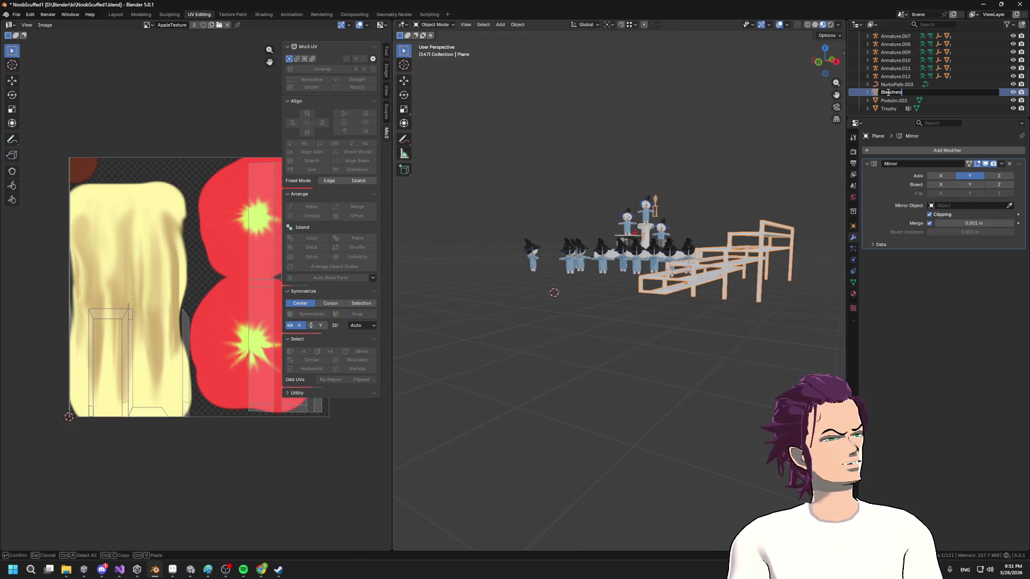
key("Return")
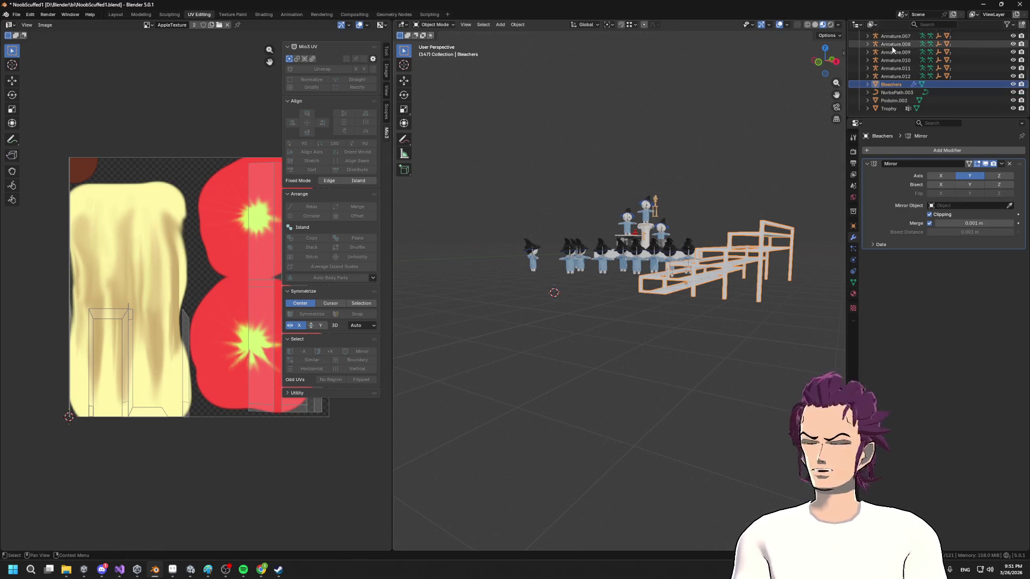
mouse_move(702, 236)
left_mouse_down()
mouse_move(733, 225)
mouse_move(709, 191)
mouse_move(688, 235)
mouse_move(754, 218)
left_mouse_up()
scroll(697, 218, "down", 5)
mouse_move(655, 218)
left_mouse_down()
mouse_move(715, 324)
mouse_move(674, 245)
left_mouse_up()
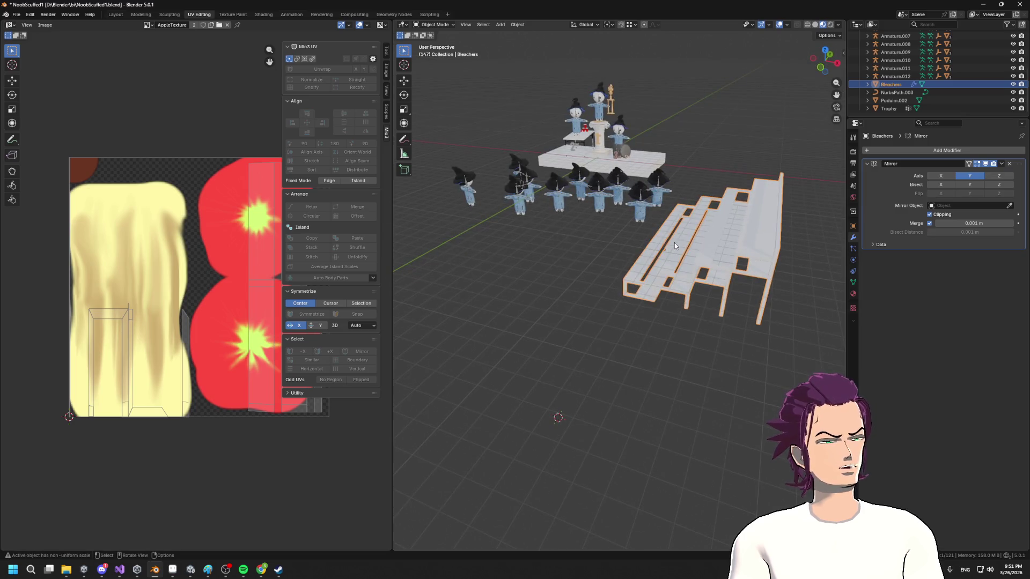
- Export the selected Bleachers as Bleachers.fbx into Assets/FBXImports, then switch to Unity
left_click(16, 17)
mouse_move(41, 137)
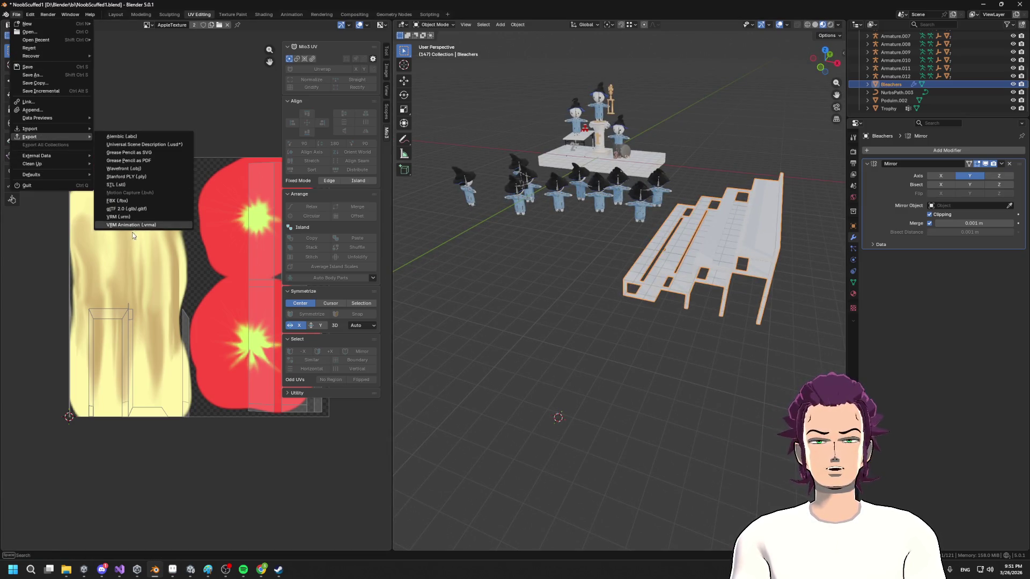
left_click(132, 201)
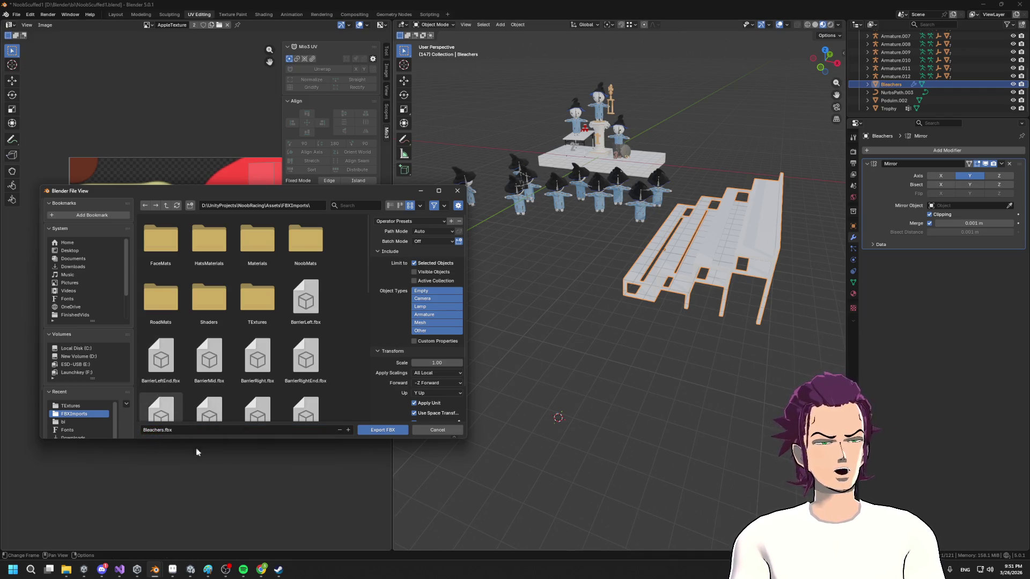
left_click(386, 431)
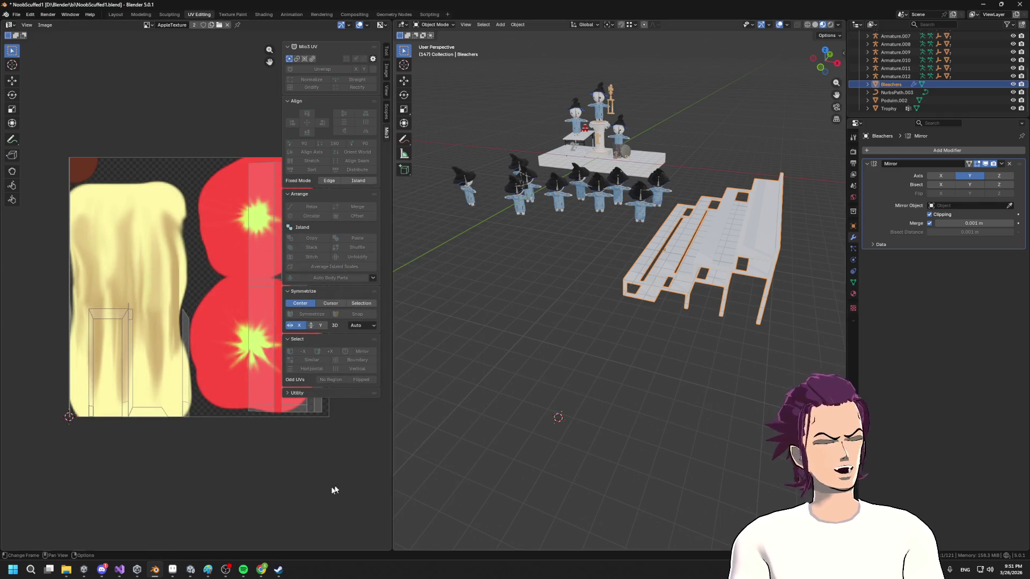
left_click(187, 571)
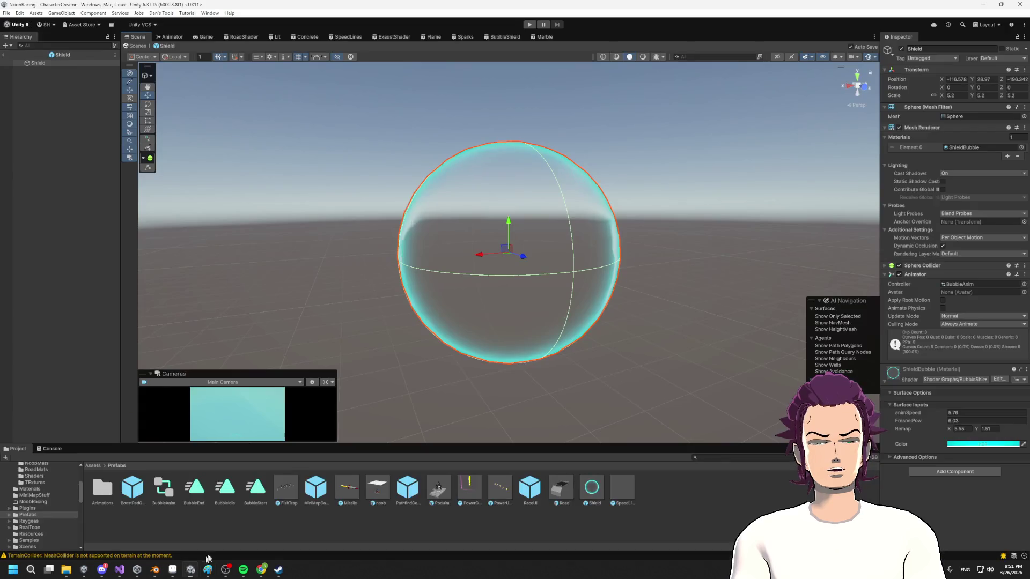
- Exit the Shield prefab, fly the Scene camera toward the podium, then switch to the browser
left_click(4, 55)
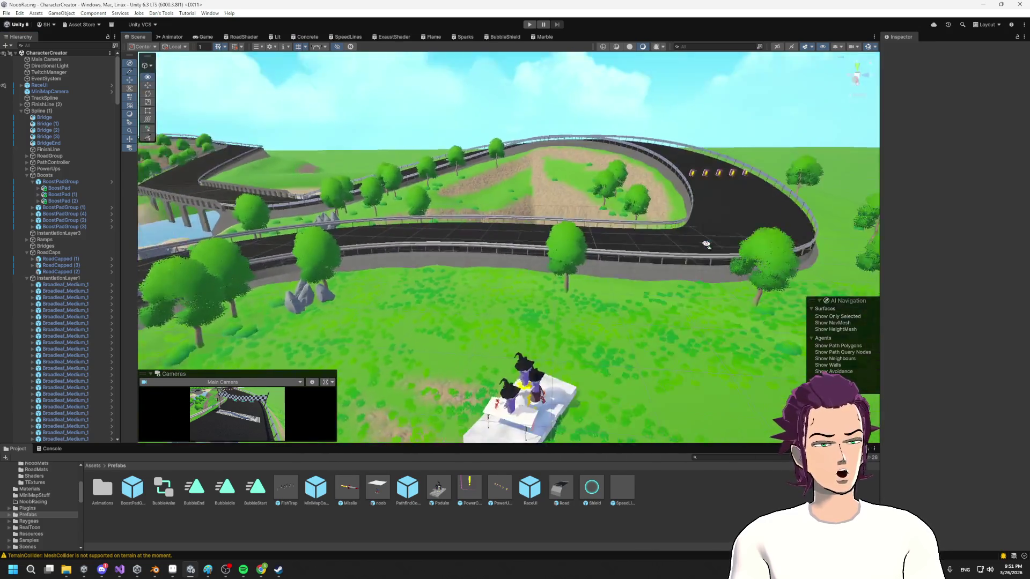
mouse_move(705, 244)
left_mouse_down()
mouse_move(712, 310)
mouse_move(731, 315)
mouse_move(770, 292)
mouse_move(594, 315)
left_mouse_up()
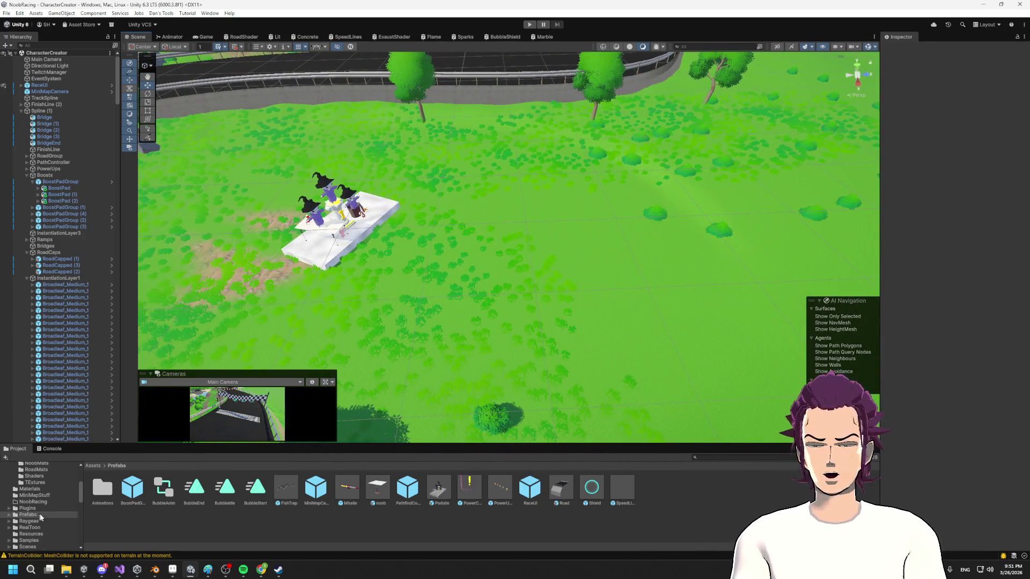
scroll(38, 529, "up", 5)
scroll(419, 477, "down", 1)
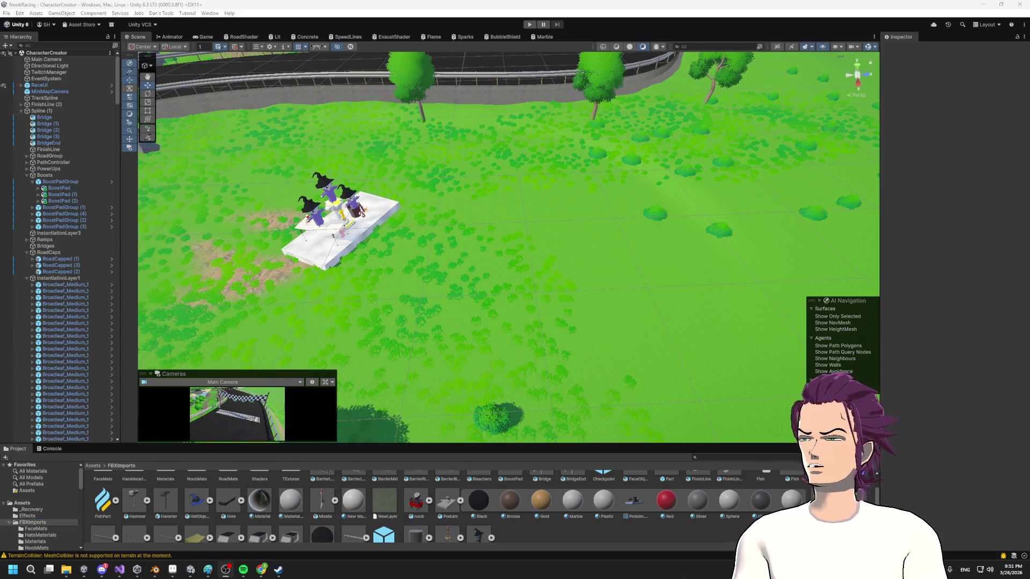
key("alt+Tab")
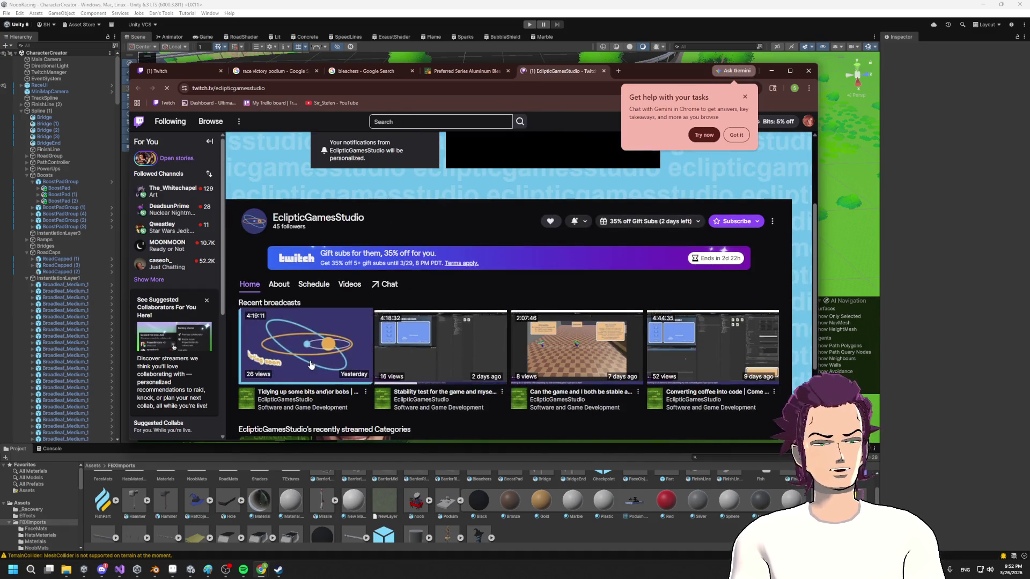
- Play the latest broadcast from about 01:30:43 with the browser maximized
left_click(312, 364)
left_click(409, 369)
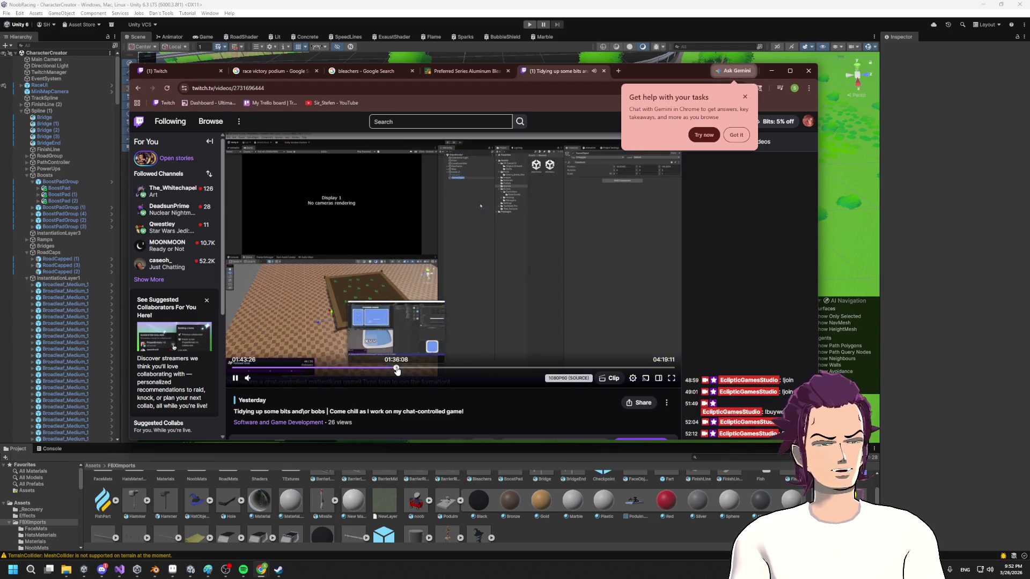
left_click(387, 369)
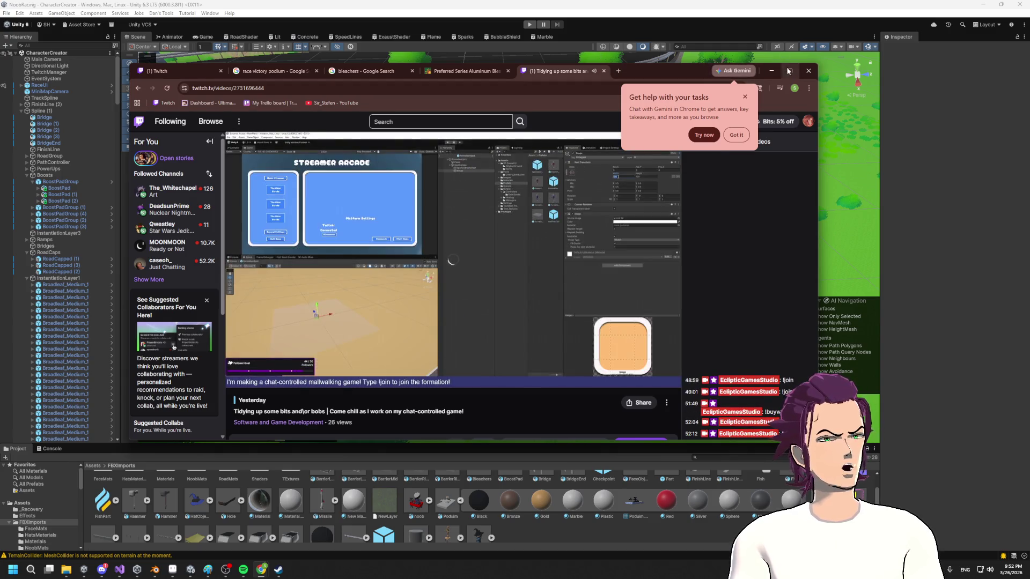
left_click(789, 71)
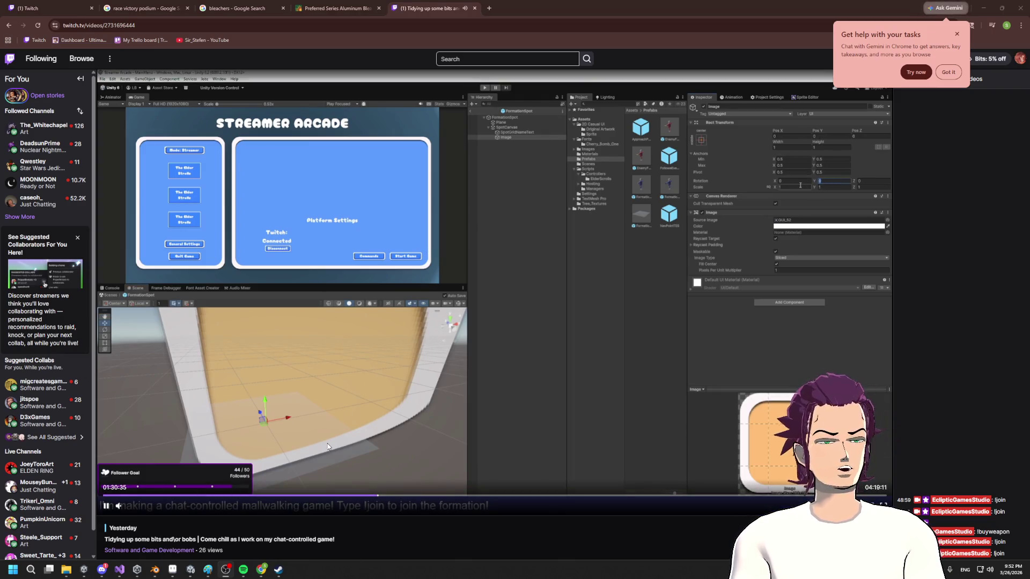
- Scrub the video to 01:34:12, then hide the browser and orbit Unity's view onto the podium
left_click(389, 496)
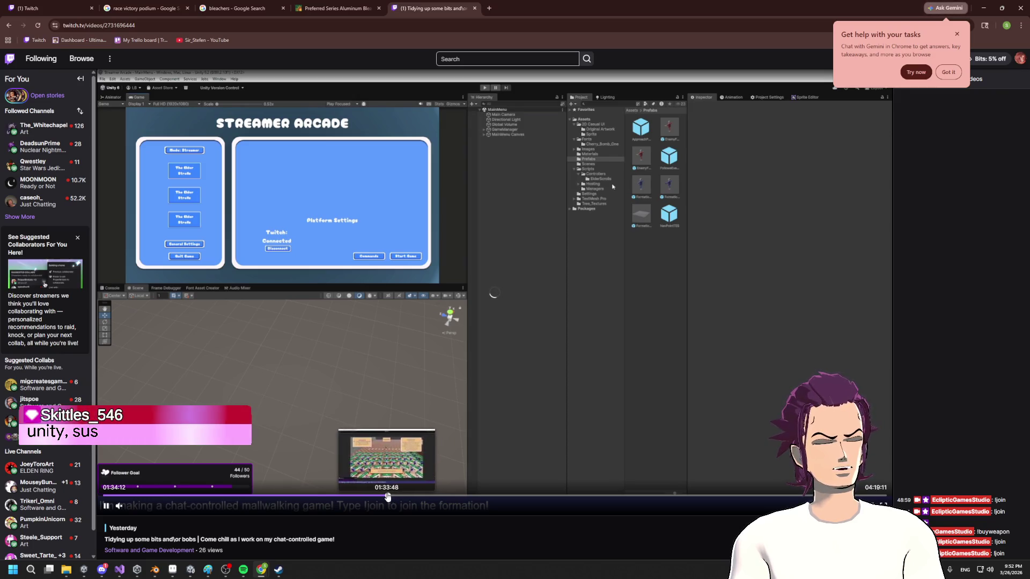
left_click(387, 497)
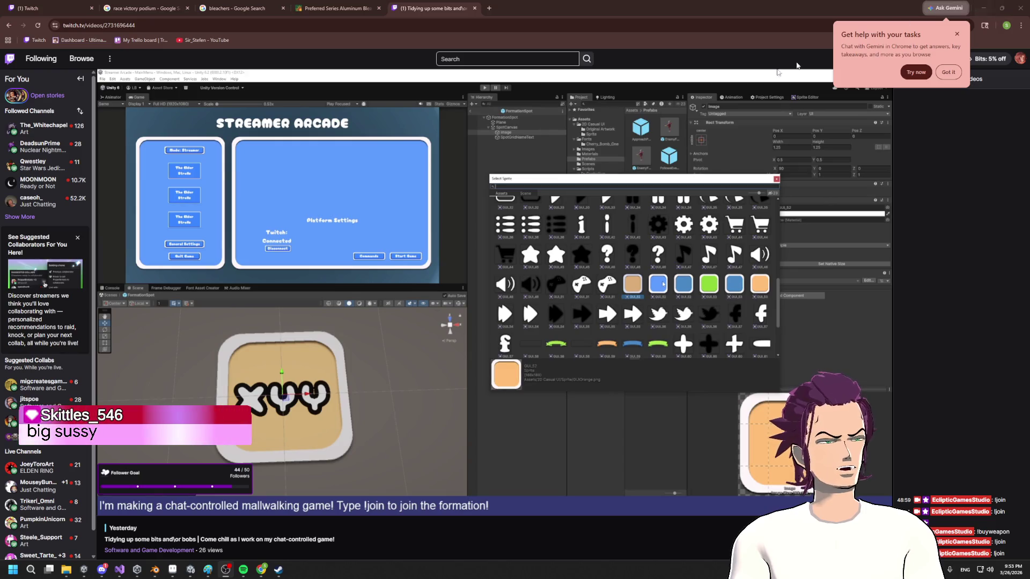
mouse_move(343, 307)
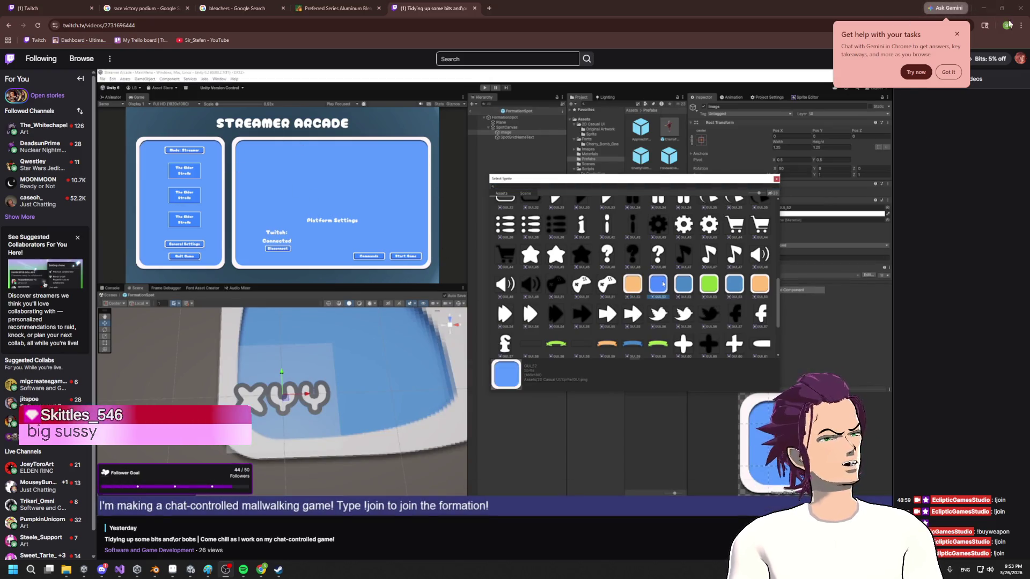
left_click(982, 7)
mouse_move(506, 259)
left_mouse_down()
mouse_move(482, 245)
mouse_move(616, 237)
mouse_move(568, 230)
left_mouse_up()
mouse_move(616, 333)
left_mouse_down()
mouse_move(715, 306)
mouse_move(397, 307)
mouse_move(531, 346)
left_mouse_up()
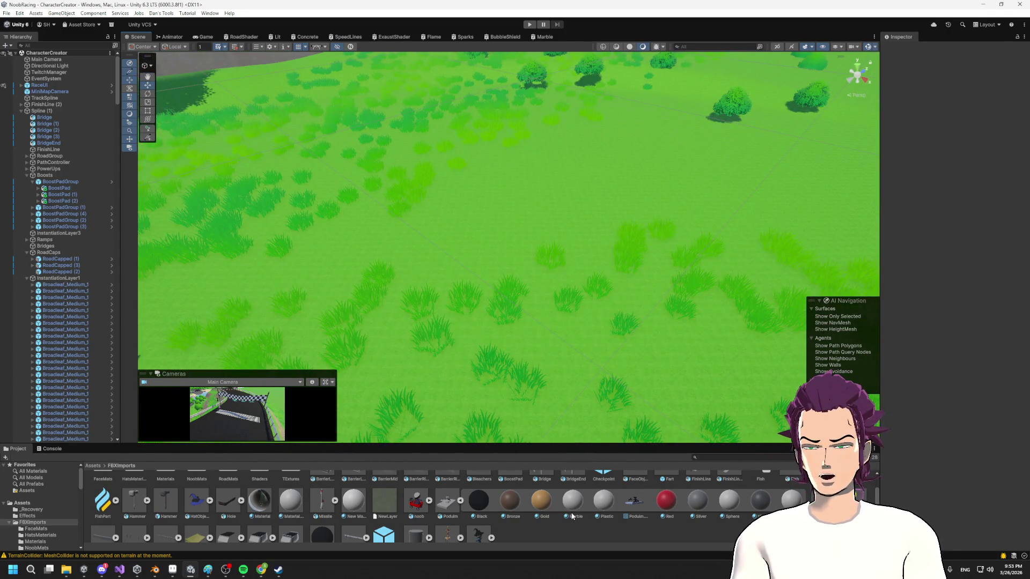
- Drop the Bleachers model into the scene, frame it, and move it beside the podium
scroll(572, 516, "down", 1)
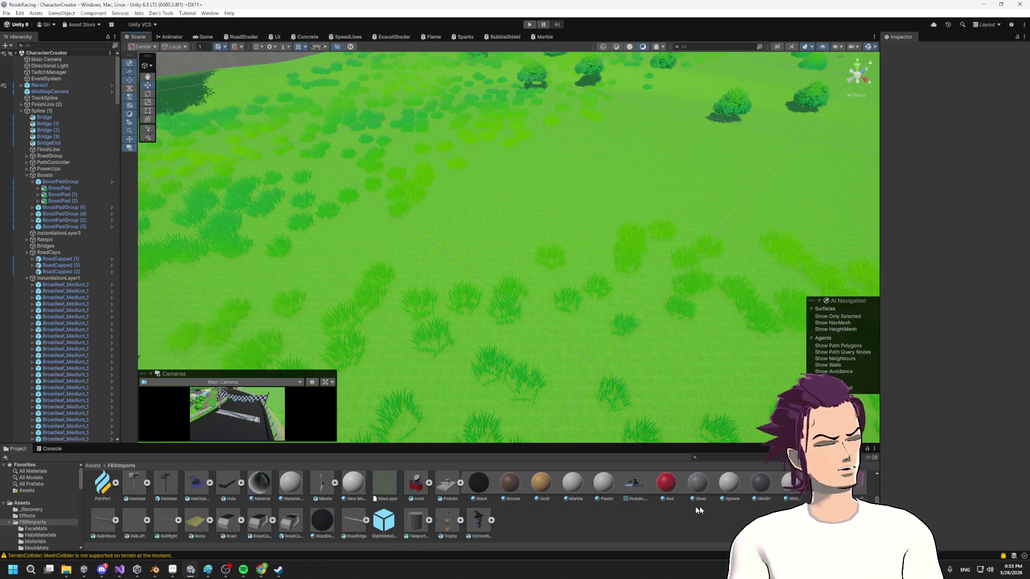
scroll(685, 510, "up", 1)
scroll(635, 499, "down", 1)
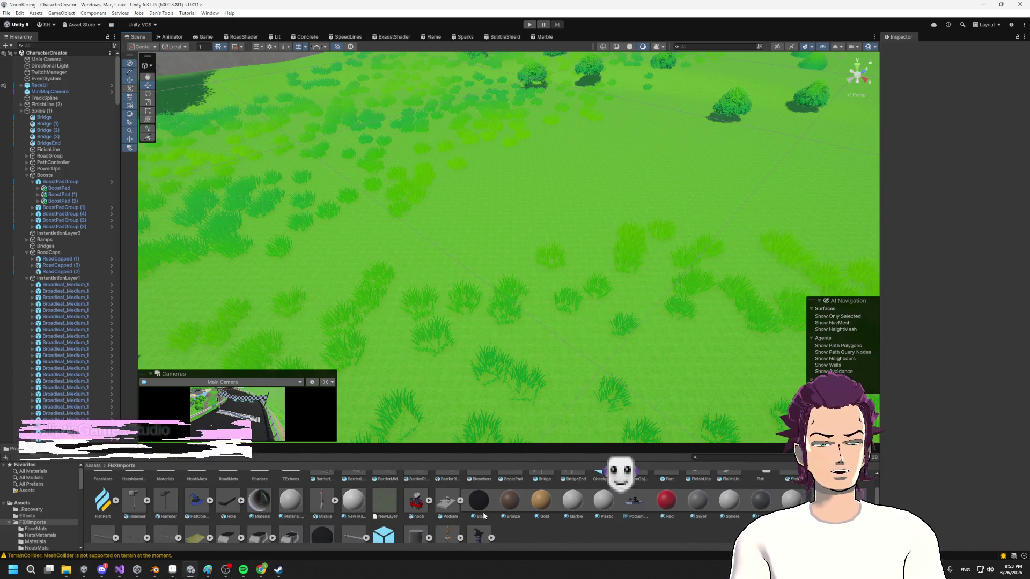
scroll(492, 510, "up", 1)
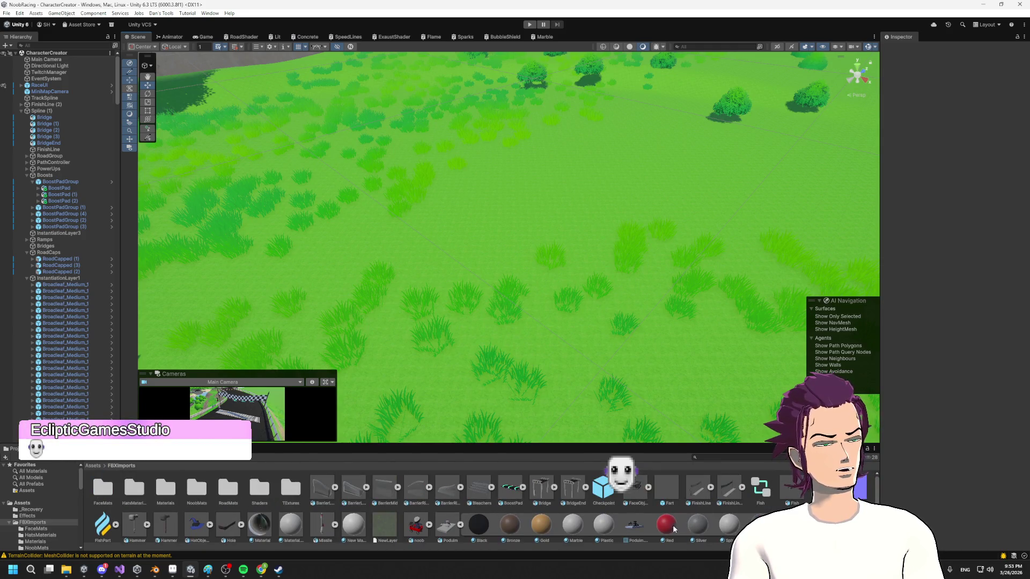
left_click_drag(481, 491, 322, 215)
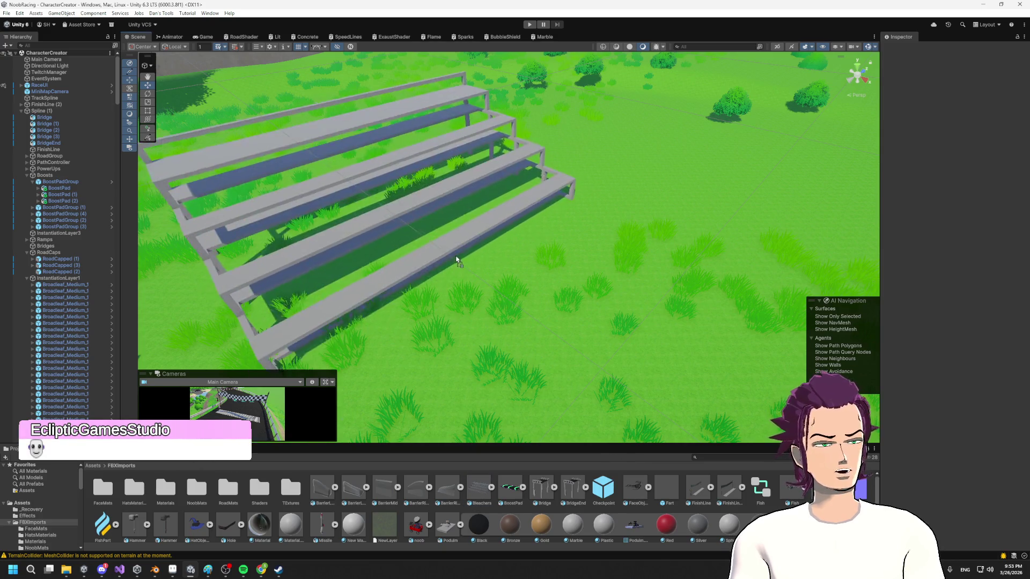
key("f")
left_click_drag(521, 287, 420, 293)
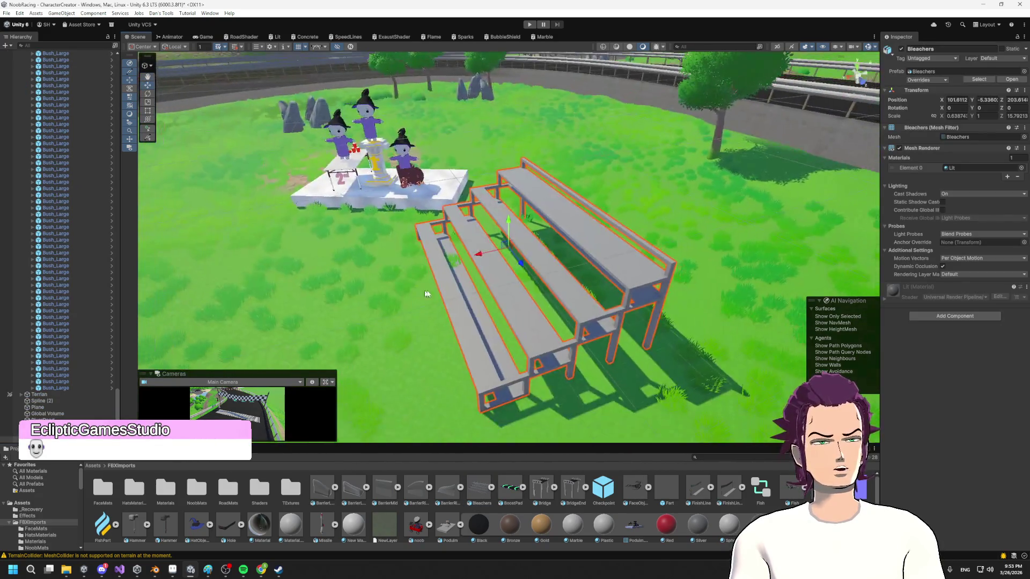
left_click_drag(485, 257, 585, 251)
key("e")
scroll(585, 251, "down", 2)
left_click(563, 260)
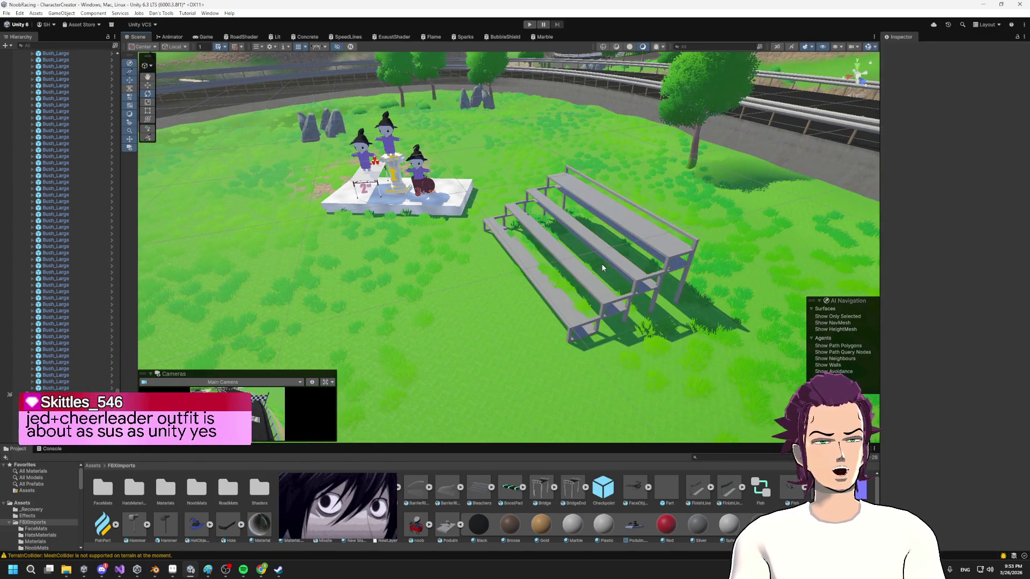
left_click(563, 261)
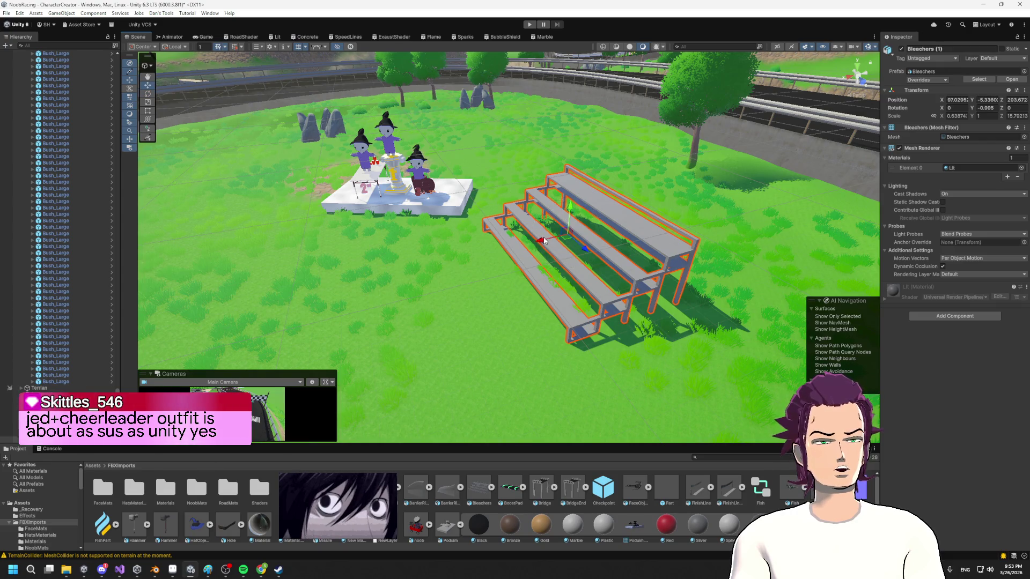
- Add a second Bleachers copy, rotate it to face the podium, and move it opposite
left_click_drag(482, 487, 263, 275)
scroll(263, 276, "down", 2)
mouse_move(332, 279)
left_mouse_down()
mouse_move(242, 316)
mouse_move(143, 341)
mouse_move(128, 330)
left_mouse_up()
key("w")
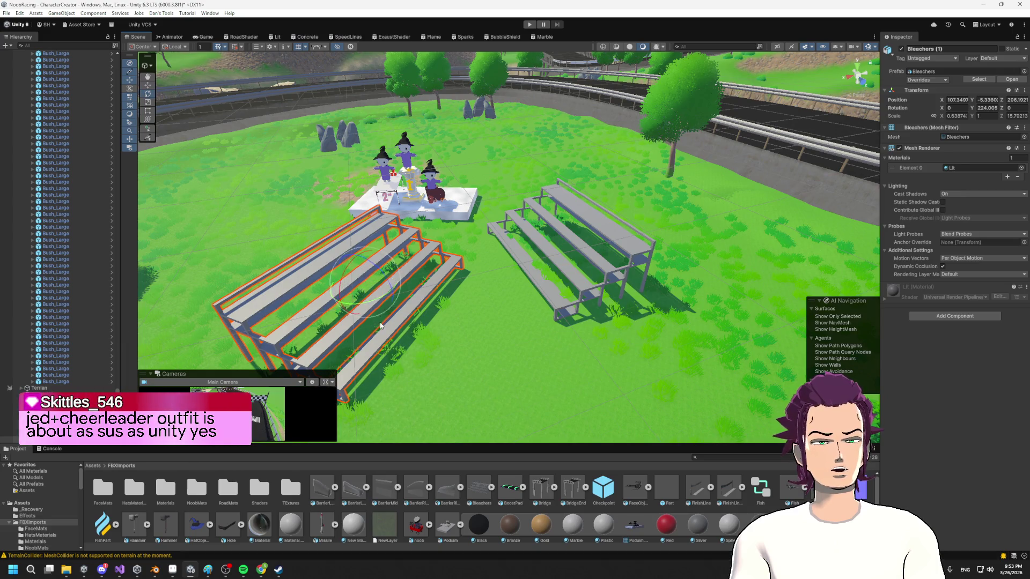
mouse_move(368, 294)
left_mouse_down()
mouse_move(241, 228)
mouse_move(460, 310)
mouse_move(414, 291)
mouse_move(458, 306)
mouse_move(354, 349)
mouse_move(578, 291)
left_mouse_up()
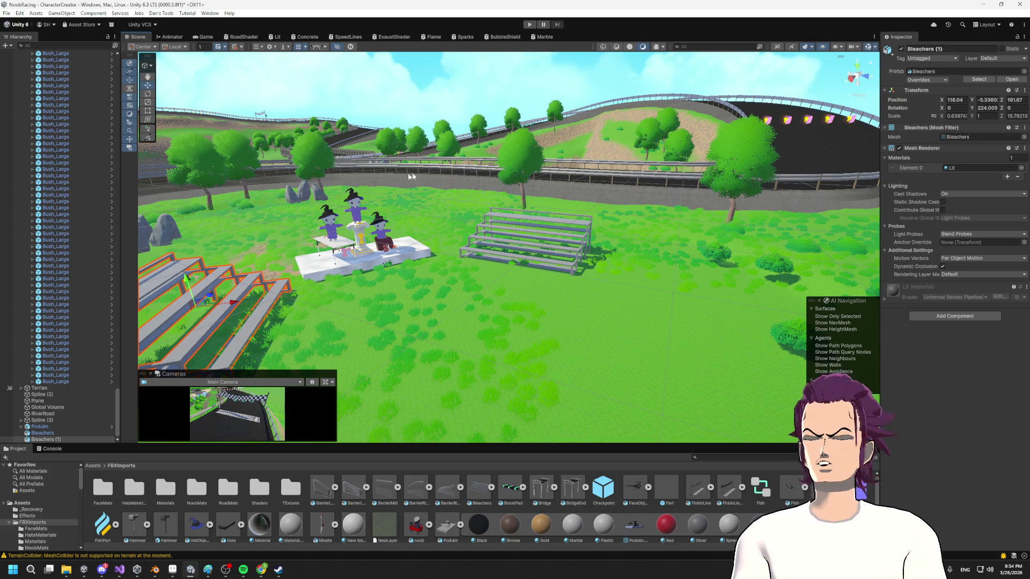
- From a steeper view, nudge the right-hand bleachers slightly down-right
mouse_move(563, 214)
left_mouse_down()
mouse_move(308, 245)
mouse_move(331, 203)
mouse_move(289, 217)
left_mouse_up()
left_click(556, 236)
left_click_drag(562, 256, 567, 263)
- Orbit for a wider look at podium and stands, then bring the Twitch browser forward
mouse_move(466, 286)
left_mouse_down()
mouse_move(466, 268)
mouse_move(445, 265)
mouse_move(563, 223)
mouse_move(486, 229)
left_mouse_up()
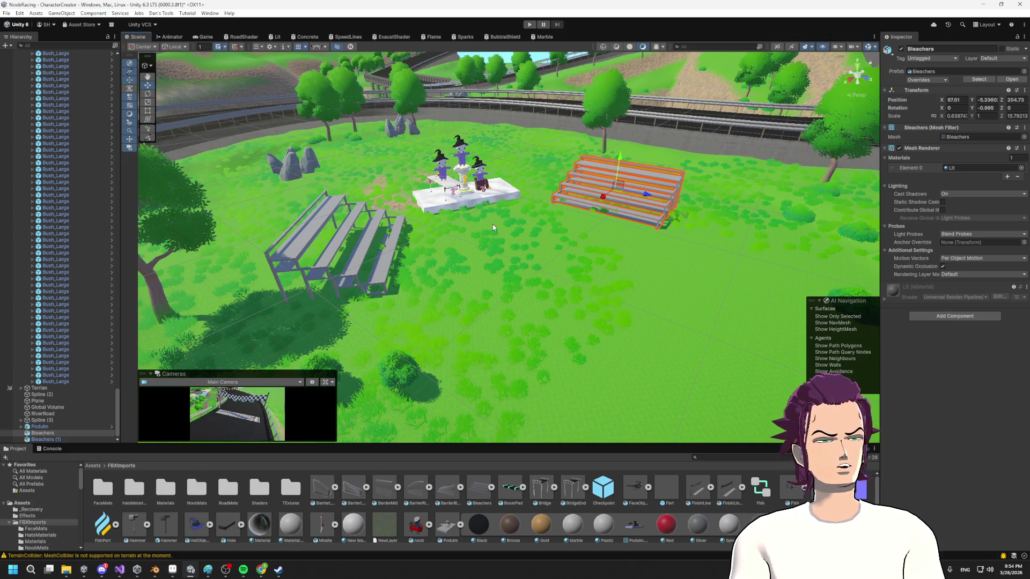
scroll(558, 269, "up", 2)
scroll(506, 192, "up", 3)
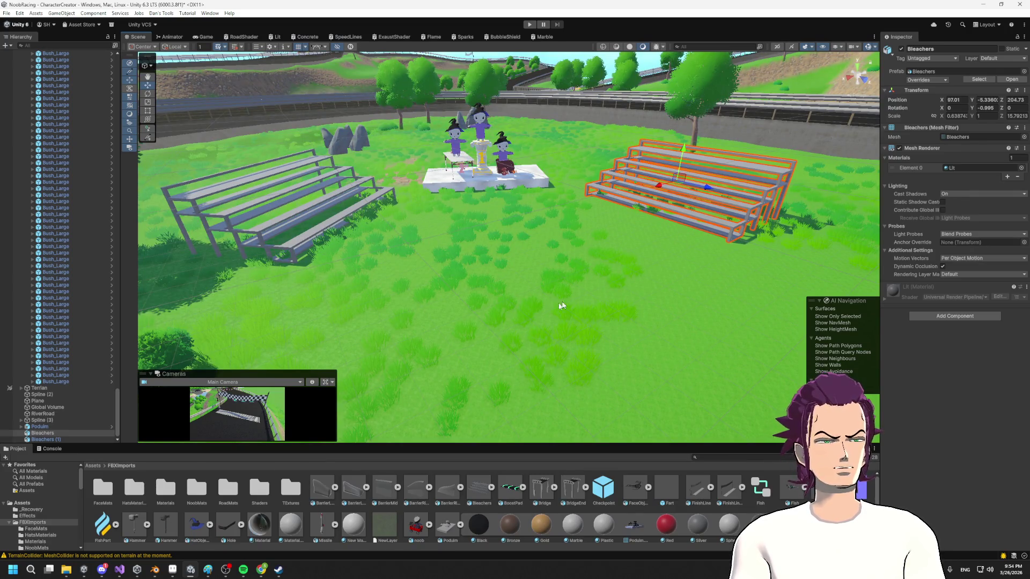
mouse_move(422, 267)
left_mouse_down()
mouse_move(646, 264)
mouse_move(439, 267)
mouse_move(506, 271)
mouse_move(581, 223)
mouse_move(650, 242)
mouse_move(429, 198)
mouse_move(504, 236)
mouse_move(483, 220)
mouse_move(505, 211)
mouse_move(522, 231)
mouse_move(548, 188)
mouse_move(508, 186)
left_mouse_up()
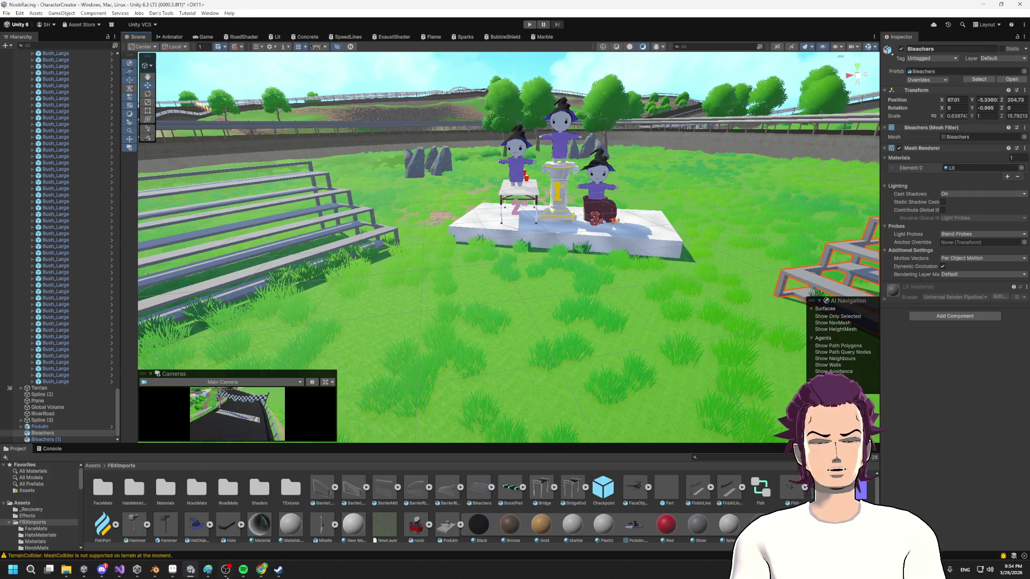
mouse_move(263, 576)
left_click(322, 546)
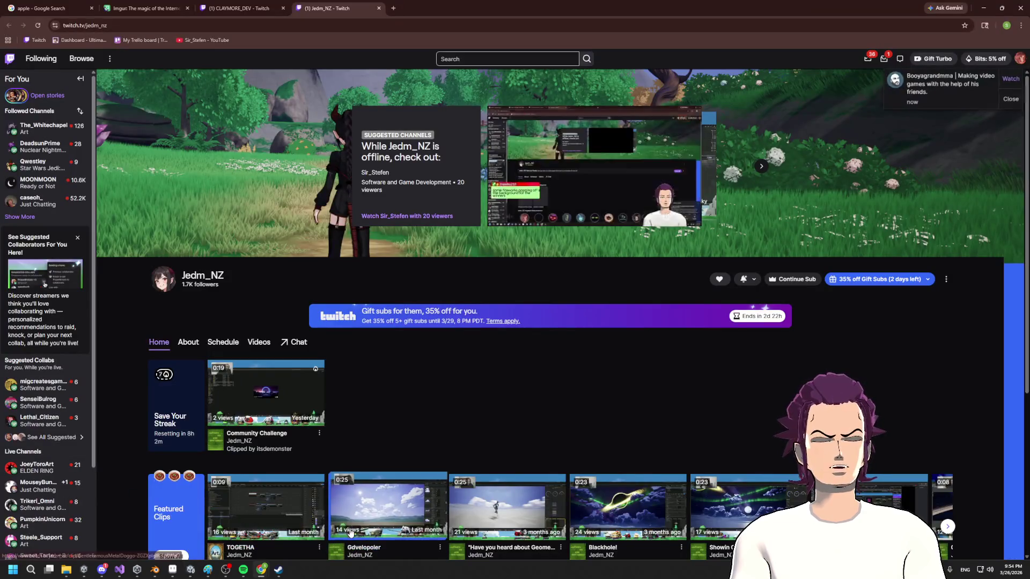
- In a new tab, search Google for 'mixamo' (fixing the 'mixoma' typo) and open mixamo.com
left_click(392, 8)
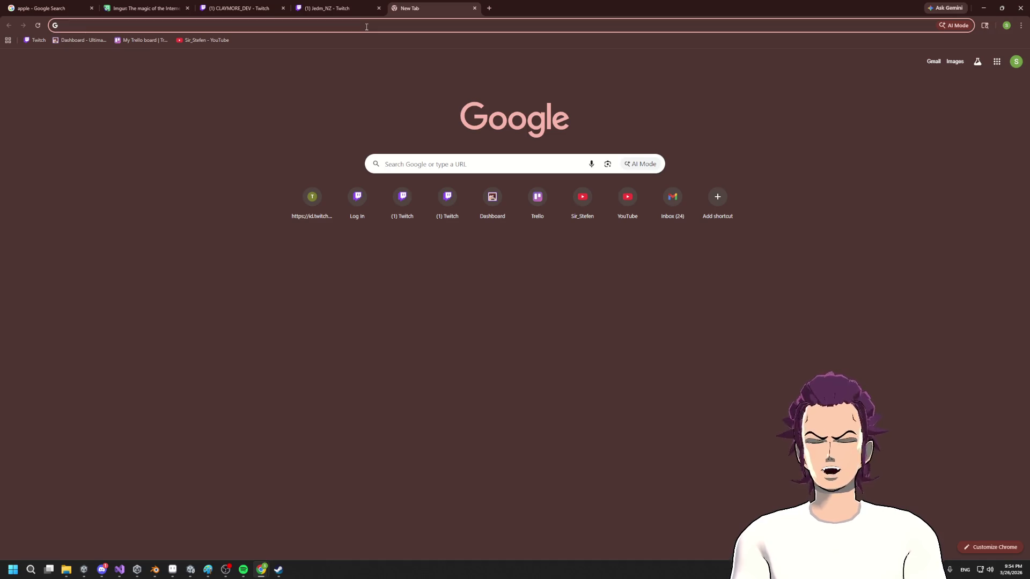
type("mixoma")
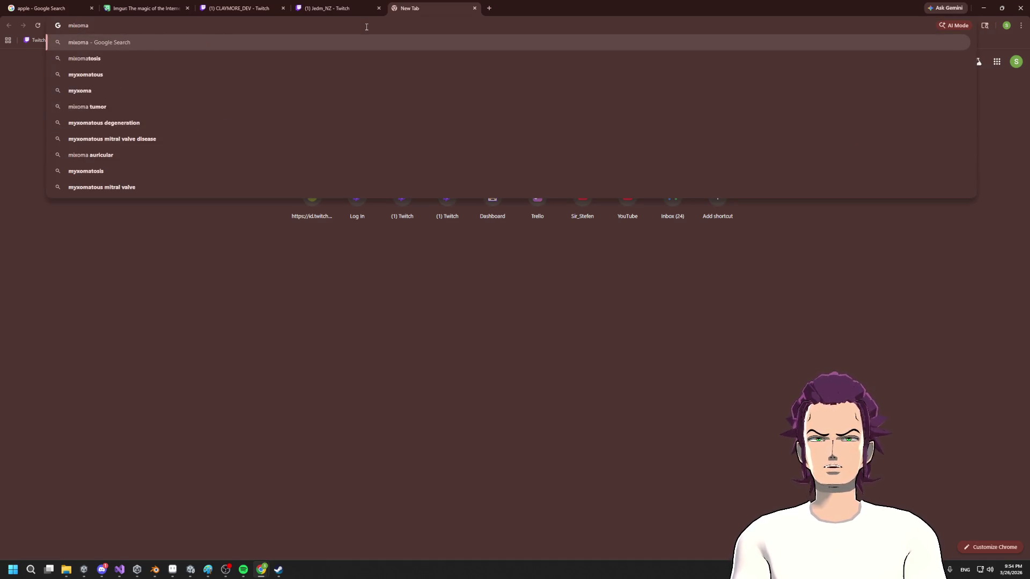
key("Return")
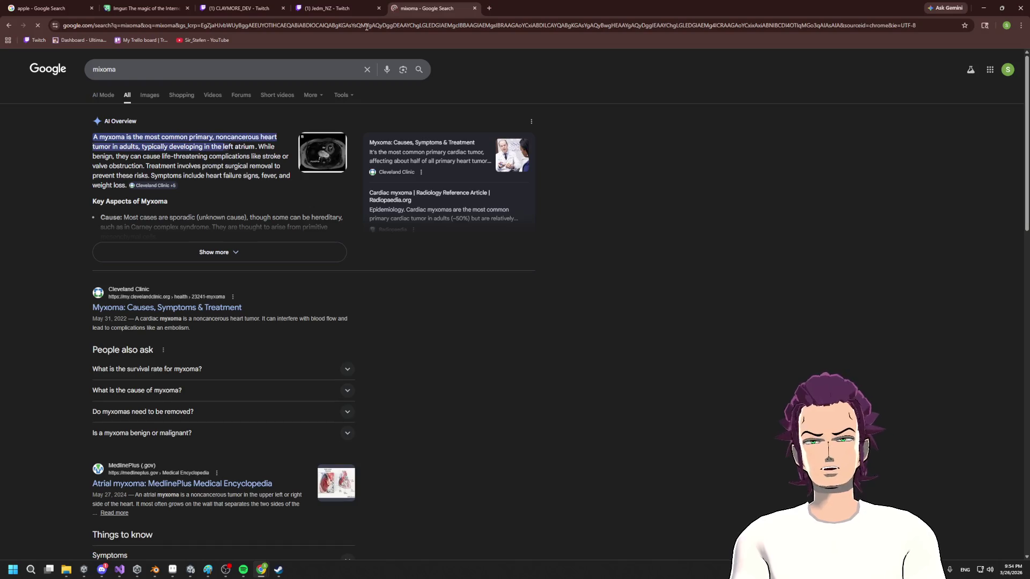
left_click(129, 68)
key("BackSpace")
key("BackSpace")
key("BackSpace")
type("amo")
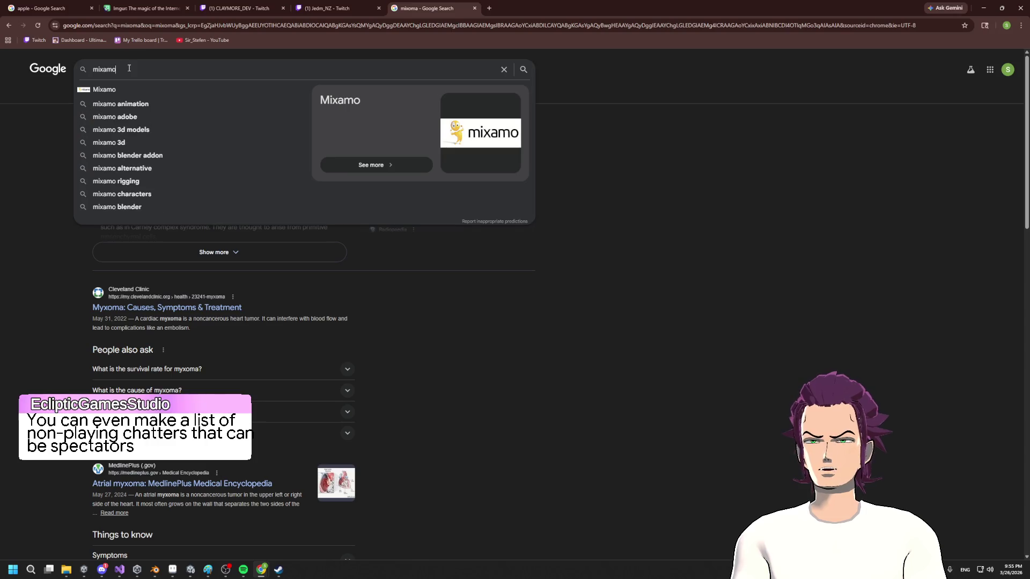
key("Return")
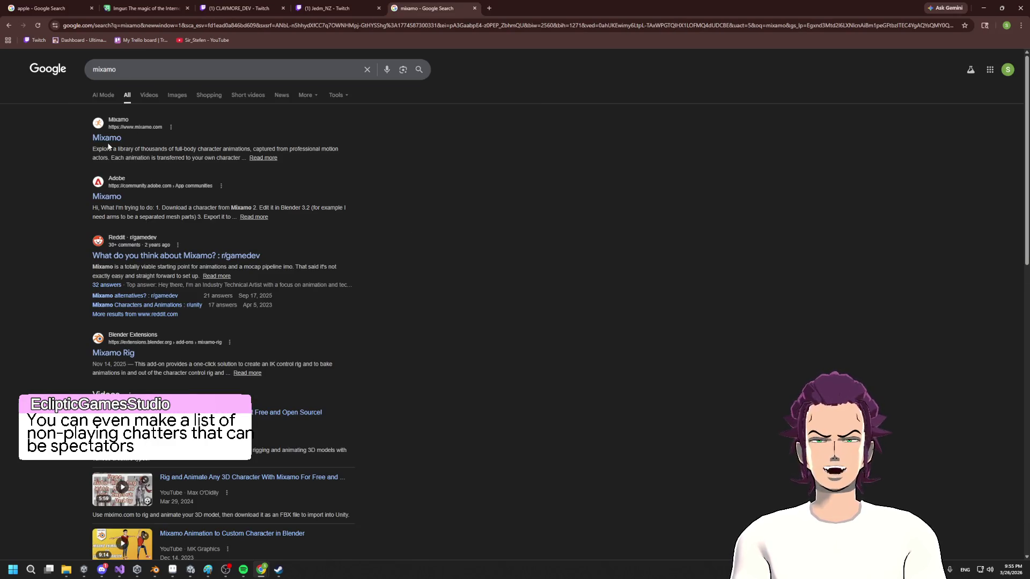
left_click(110, 144)
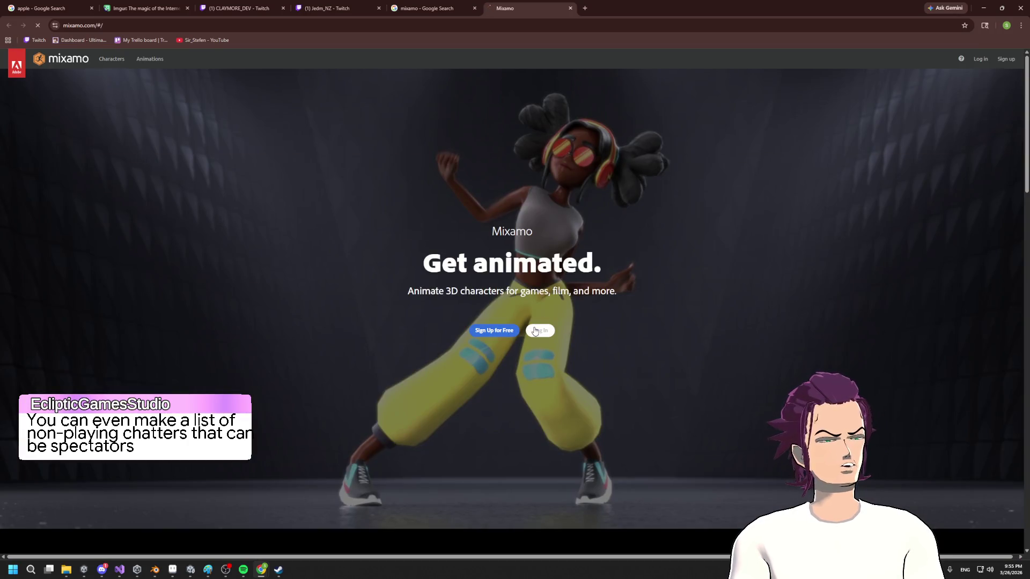
- Start the Mixamo log-in, then return to the browser window showing the Animations library
left_click(539, 330)
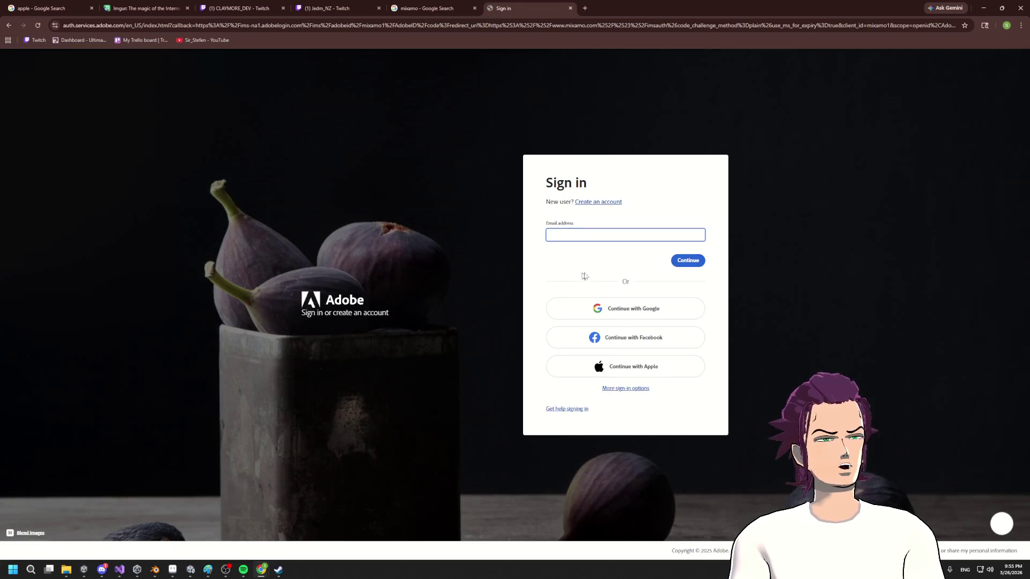
key("alt+Tab")
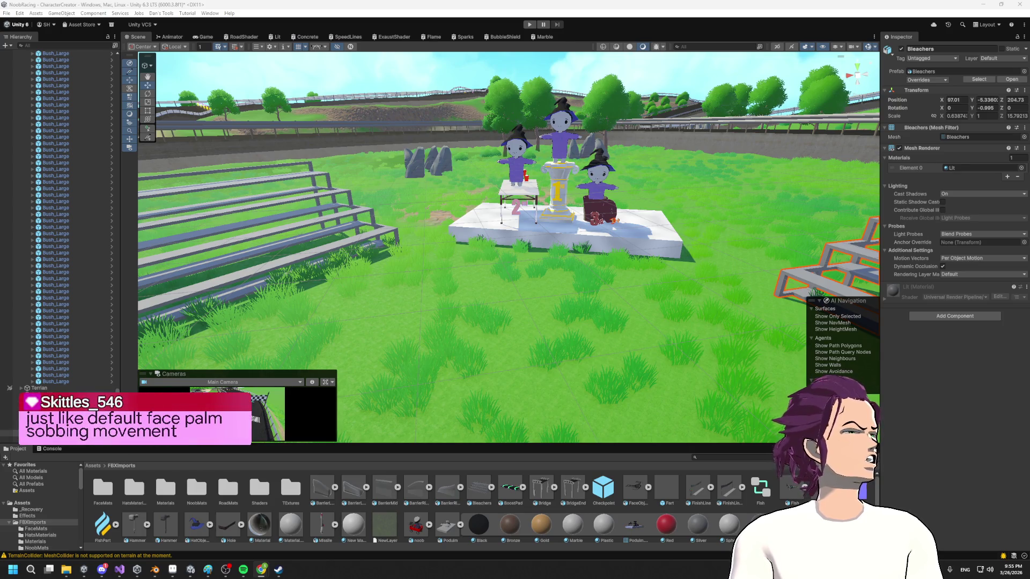
mouse_move(1029, 158)
left_mouse_down()
mouse_move(866, 159)
mouse_move(719, 4)
left_mouse_up()
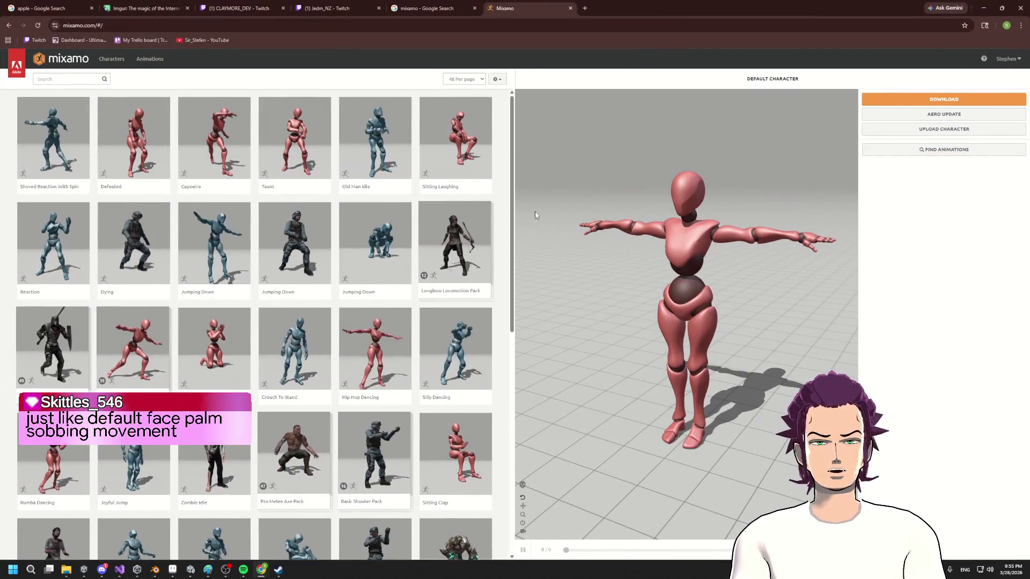
- Search the library for 'dance' and preview Chicken Dance on the character
left_click(56, 77)
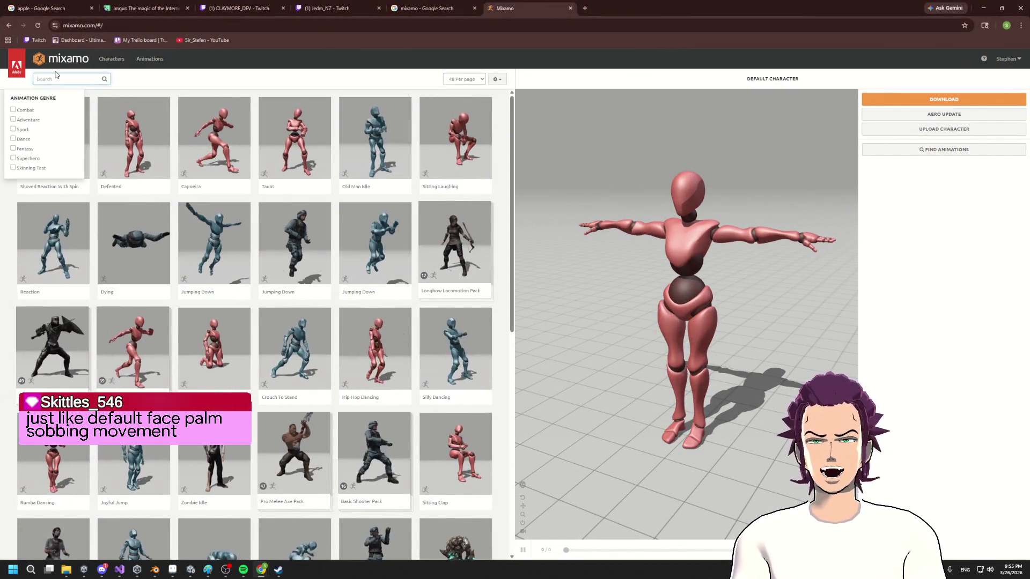
type("dance")
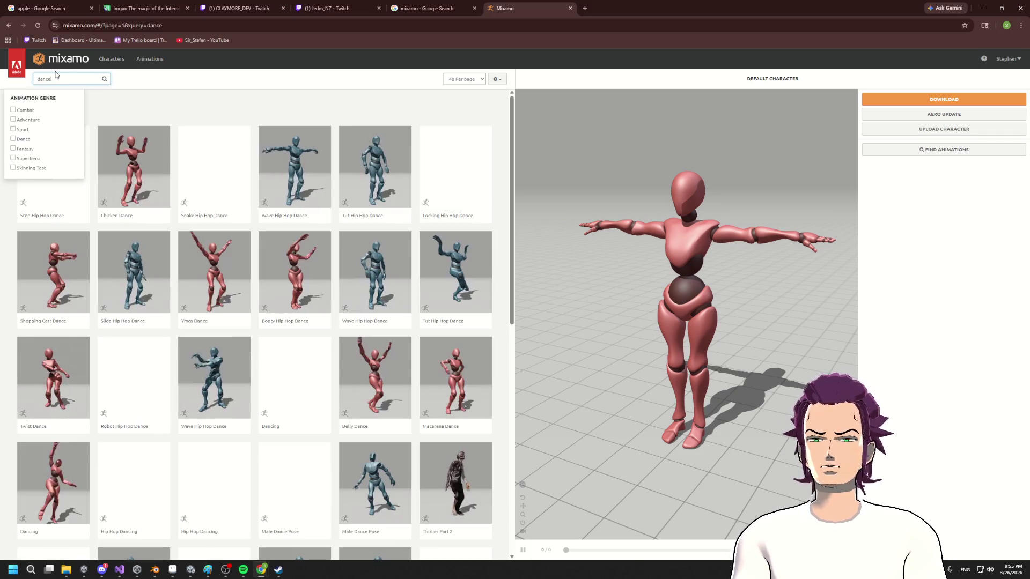
left_click(134, 171)
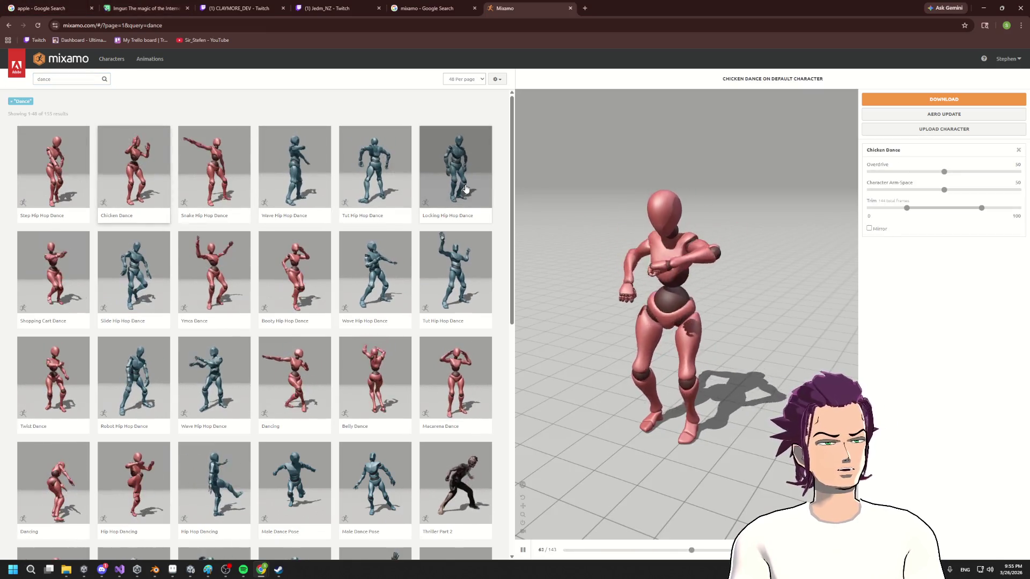
right_click(885, 223)
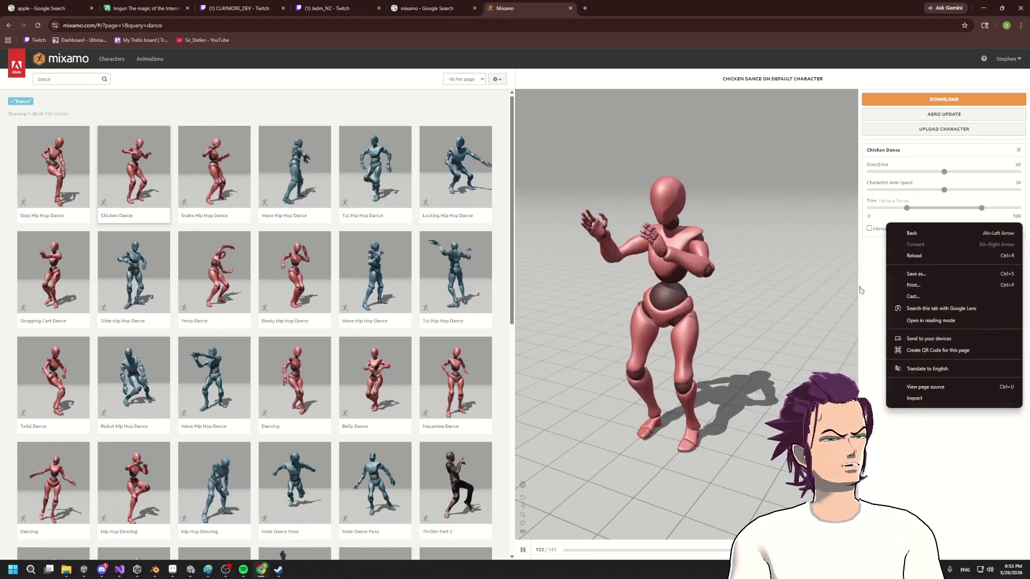
left_click(944, 100)
- Download Chicken Dance with the format set to FBX for Unity
left_click(944, 99)
left_click(420, 133)
left_click(420, 132)
left_click(421, 132)
left_click(409, 164)
left_click(628, 192)
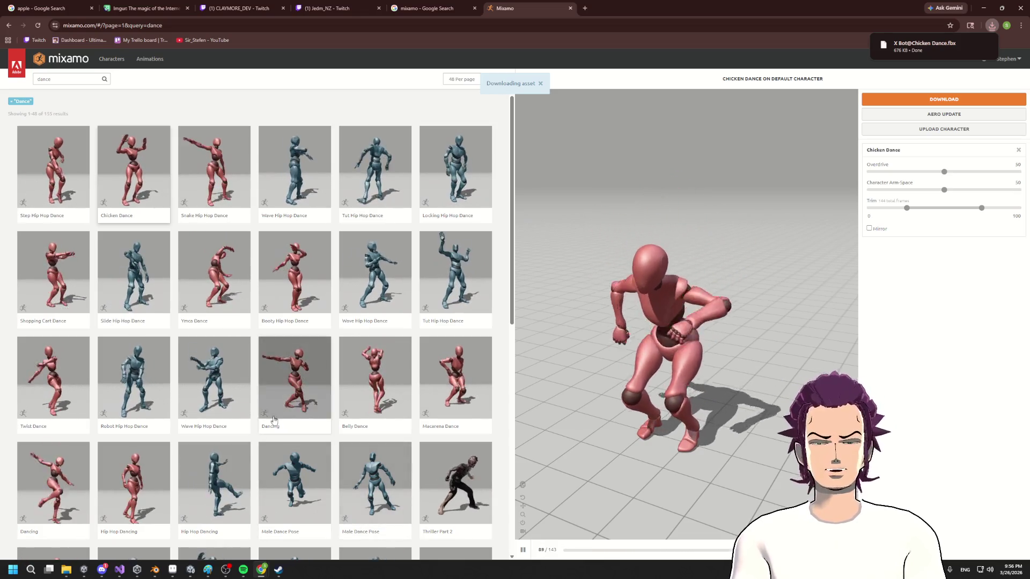
left_click(65, 79)
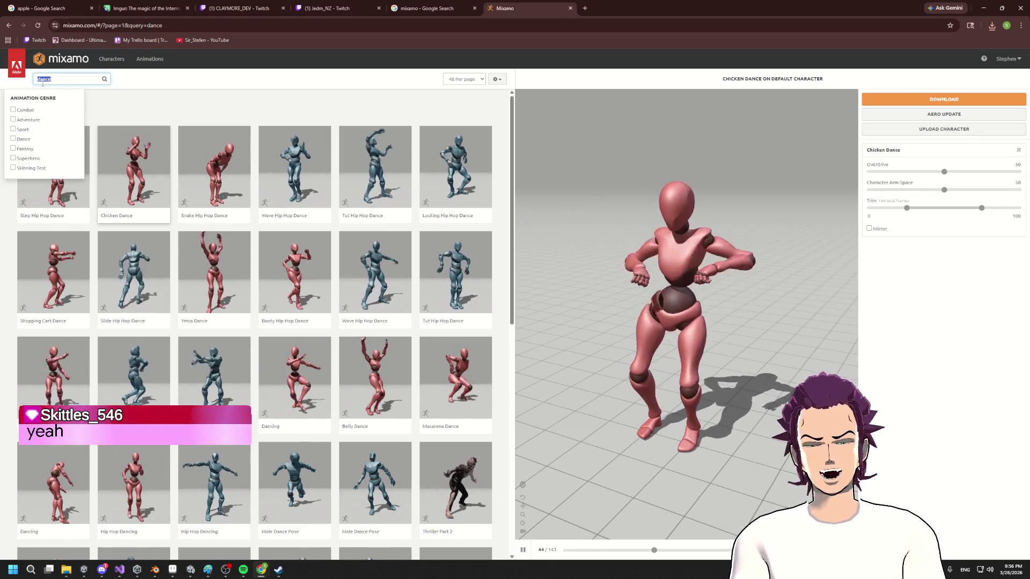
- Search 'crying', preview the Crying animation from behind, then switch back to Unity
scroll(426, 375, "down", 2)
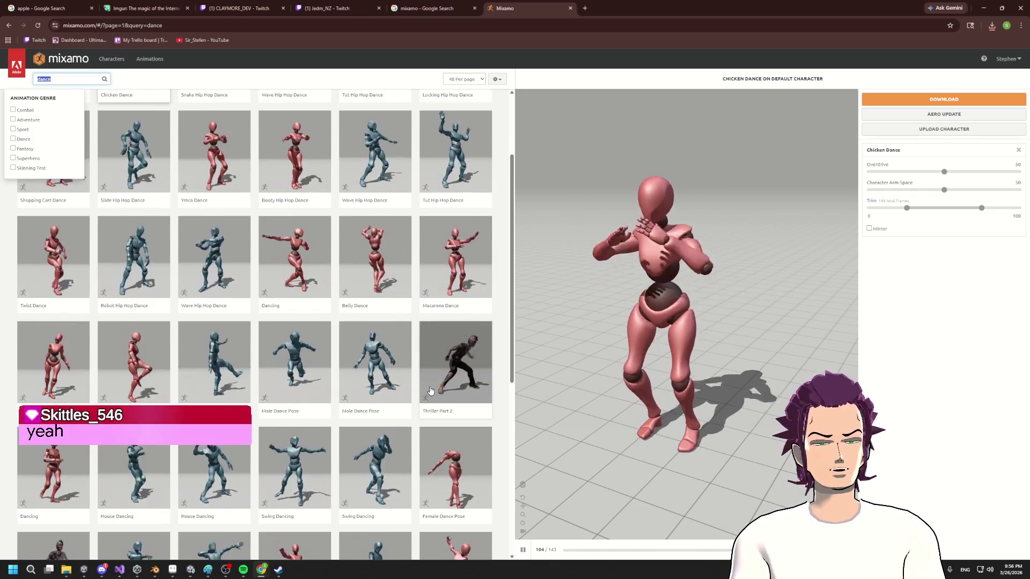
scroll(432, 391, "down", 6)
scroll(303, 326, "up", 9)
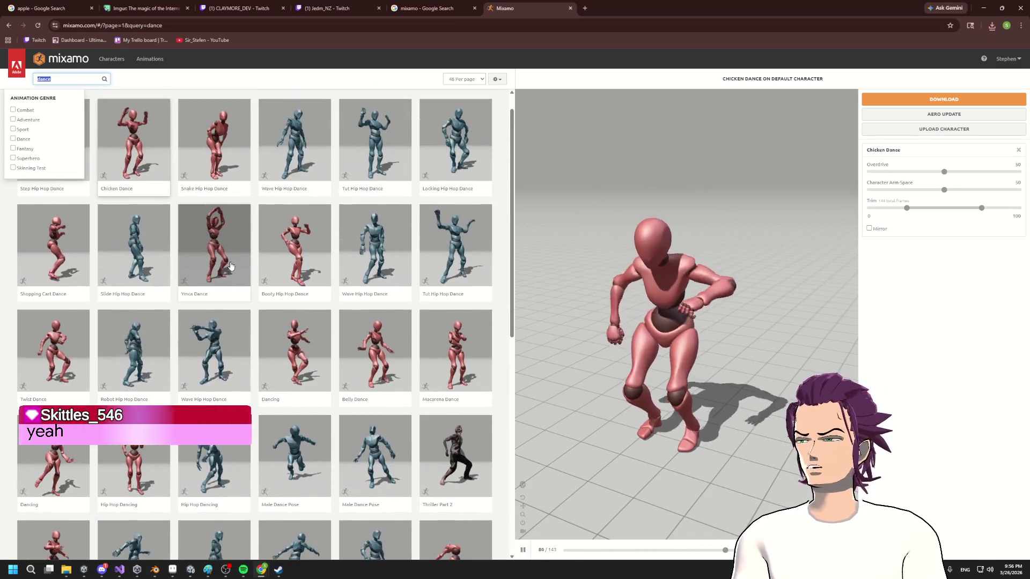
type("crying")
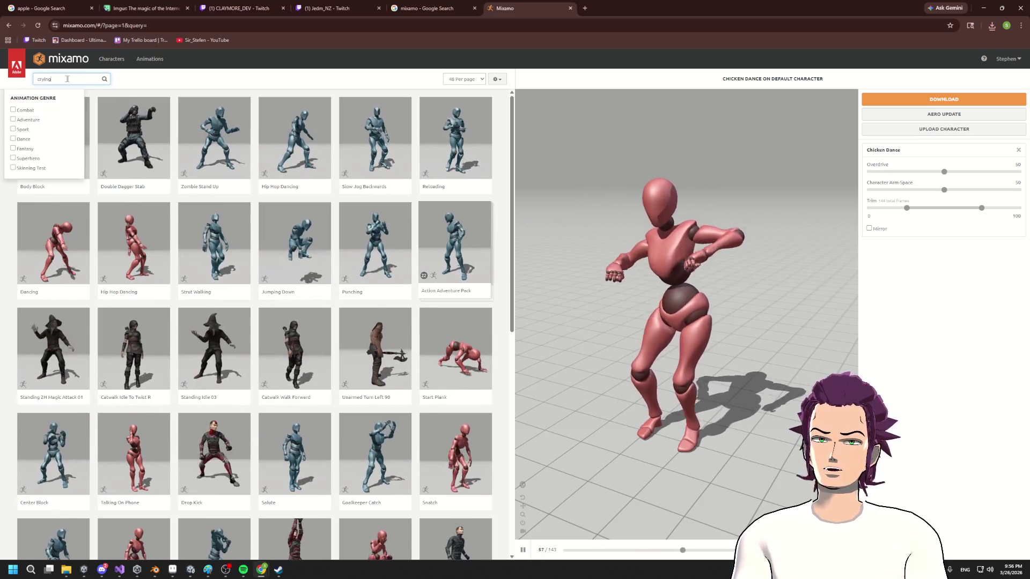
key("Return")
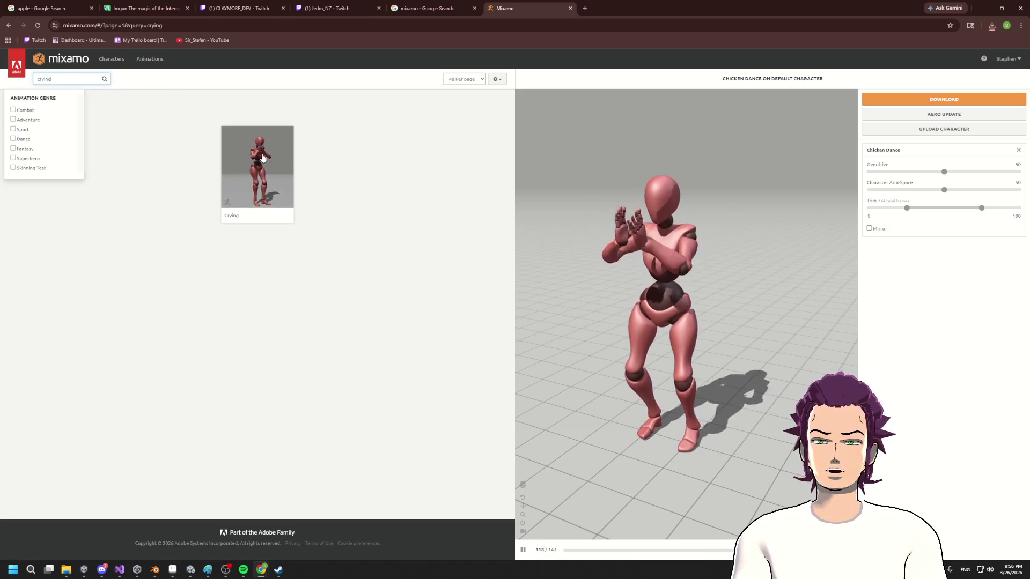
left_click(263, 157)
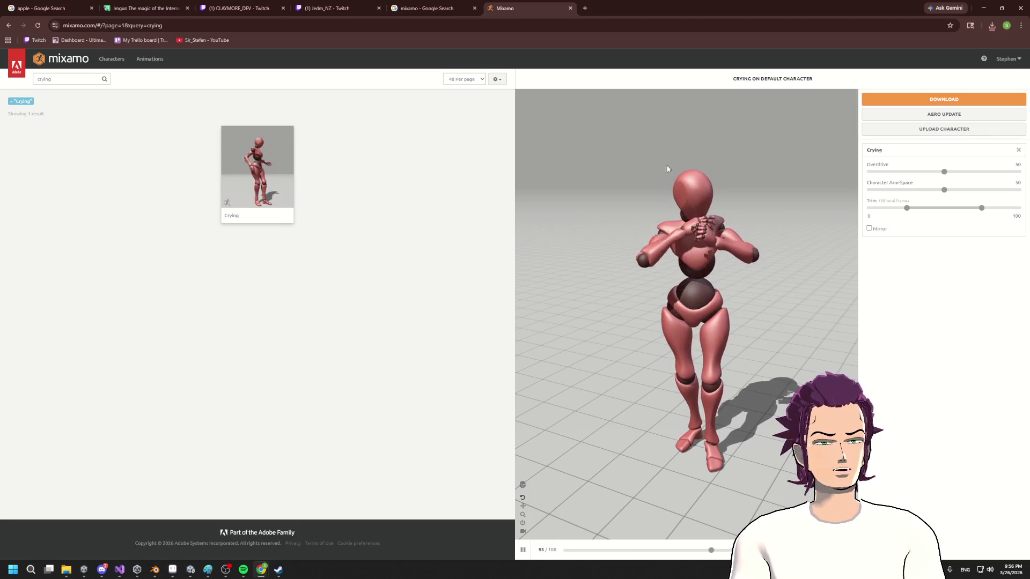
left_click_drag(671, 164, 489, 296)
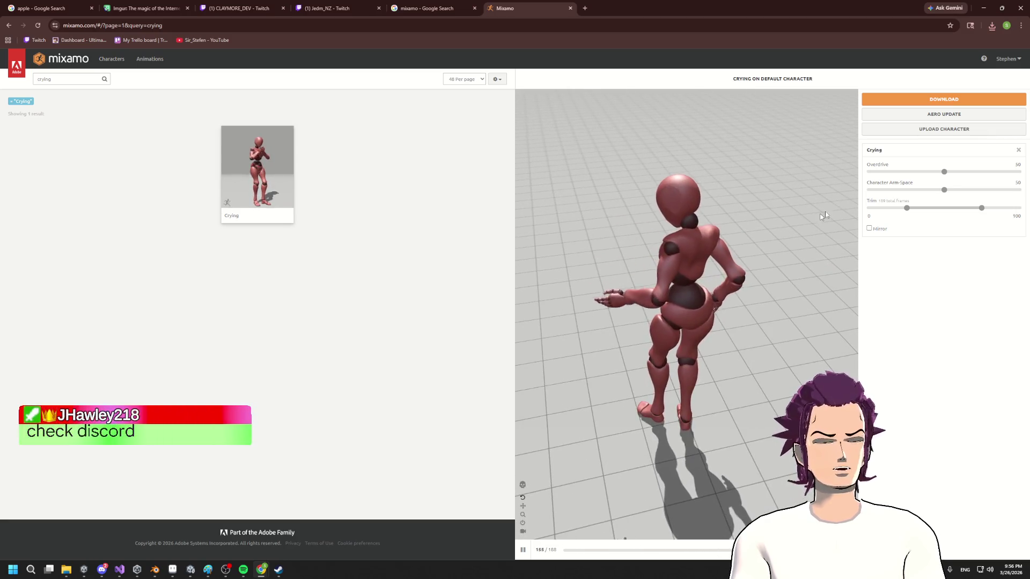
key("alt+Tab")
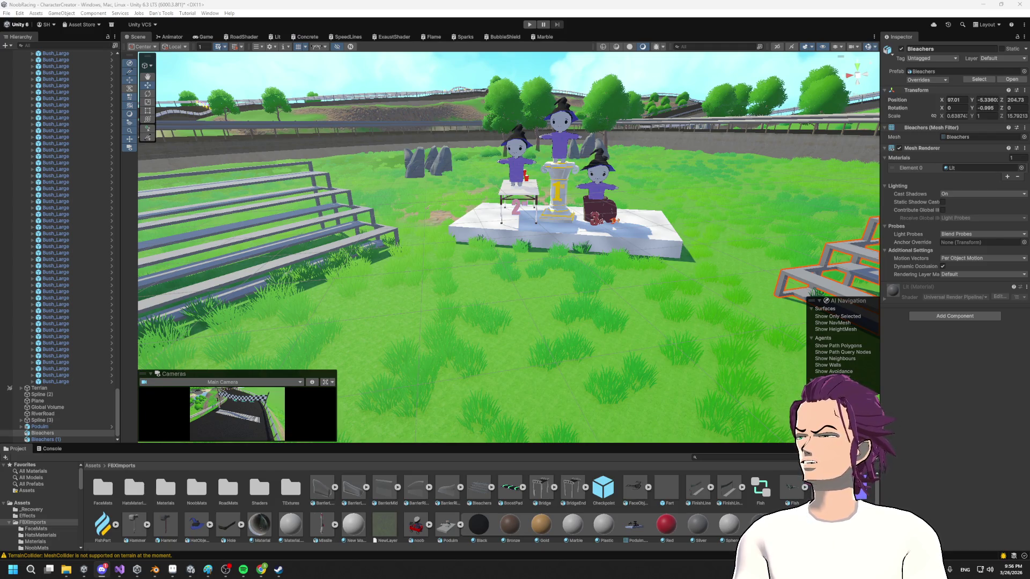
- Bring the Chrome tab showing the Discord image.jpg attachment to the front
key("alt+Tab")
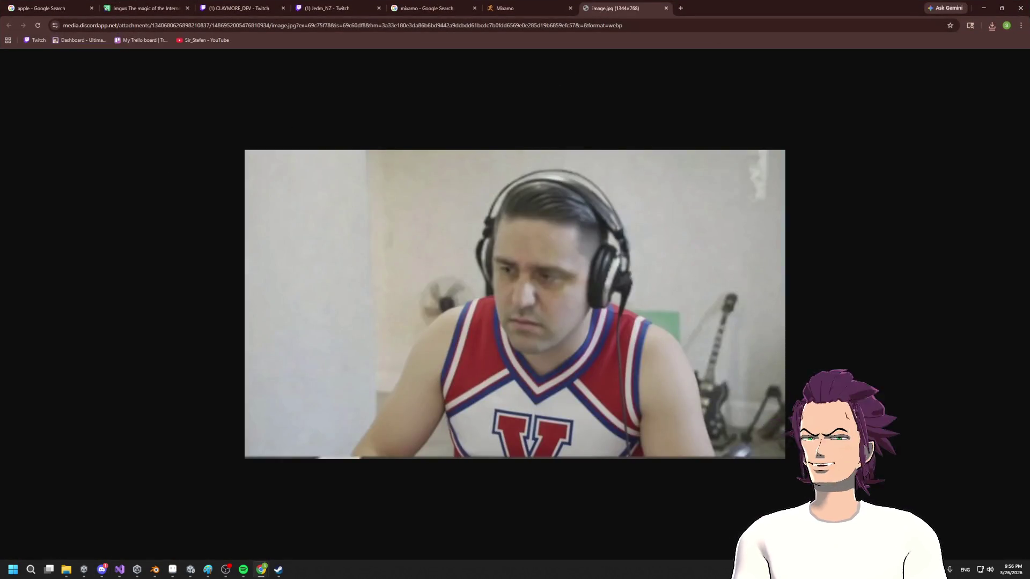
key("alt+Tab")
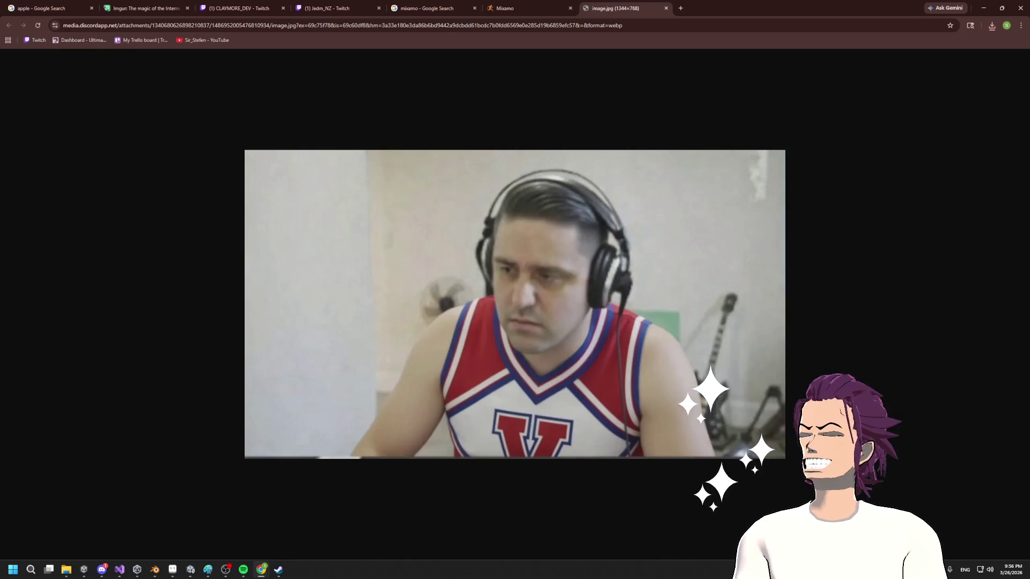
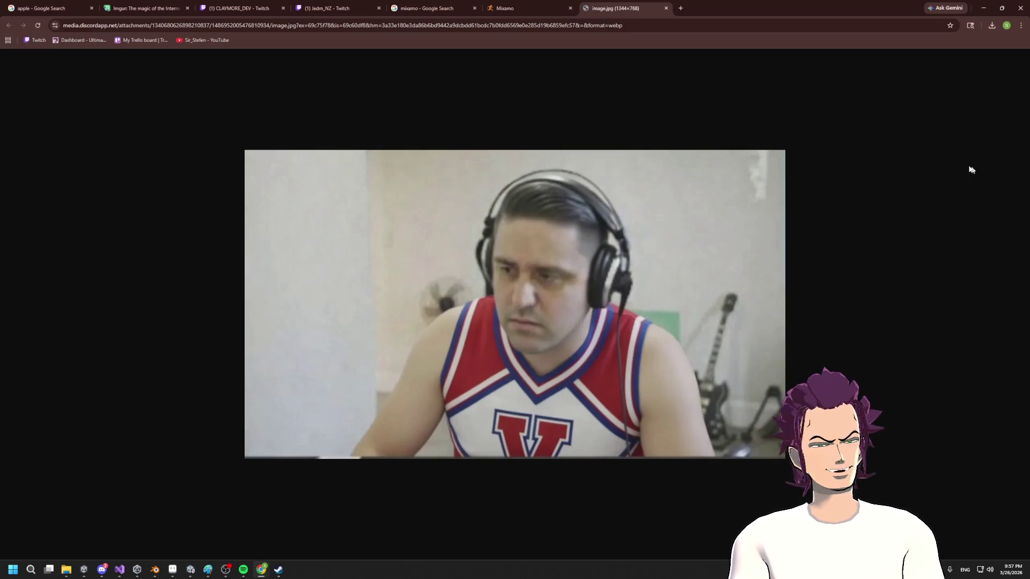
- Close the stray image.jpg browser tab and bring the Unity editor forward
left_click(668, 8)
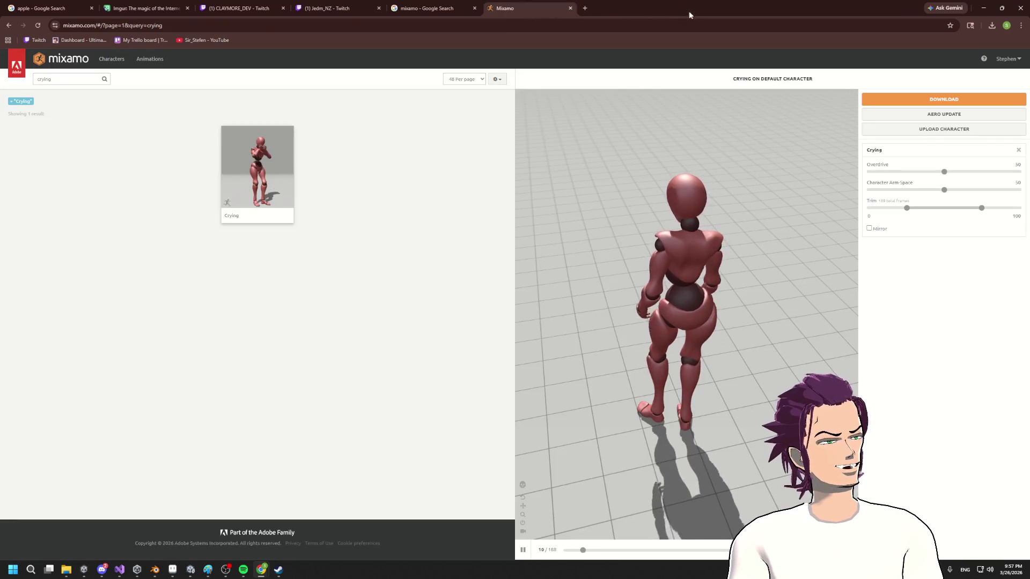
left_click(984, 8)
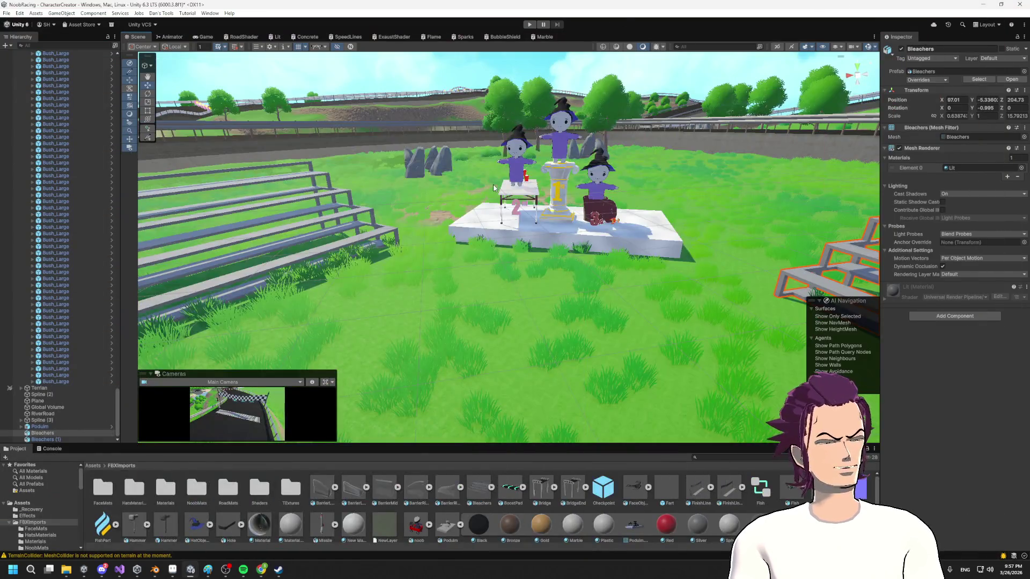
scroll(493, 188, "down", 4)
scroll(588, 183, "up", 5)
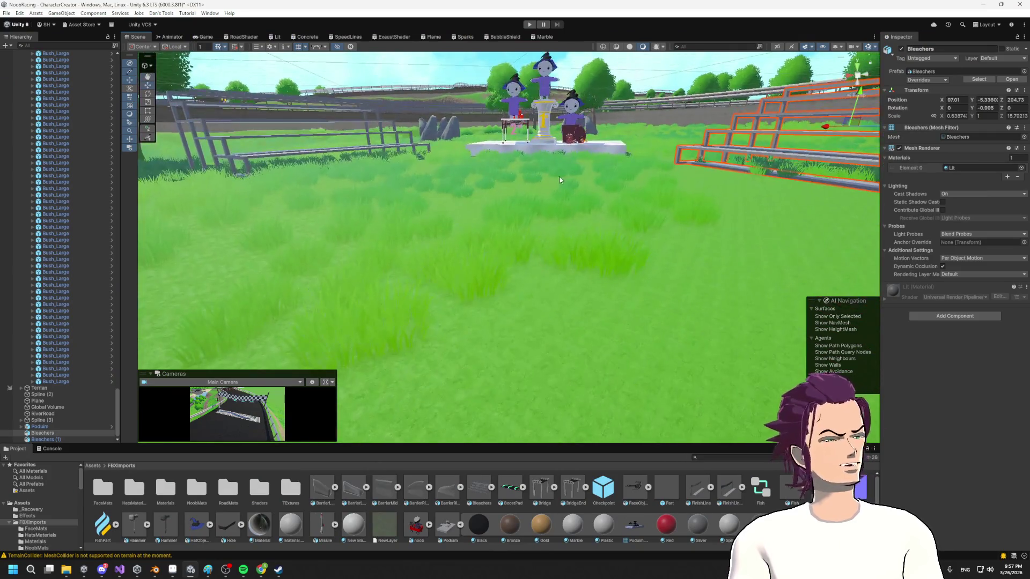
scroll(569, 198, "down", 8)
scroll(554, 211, "up", 5)
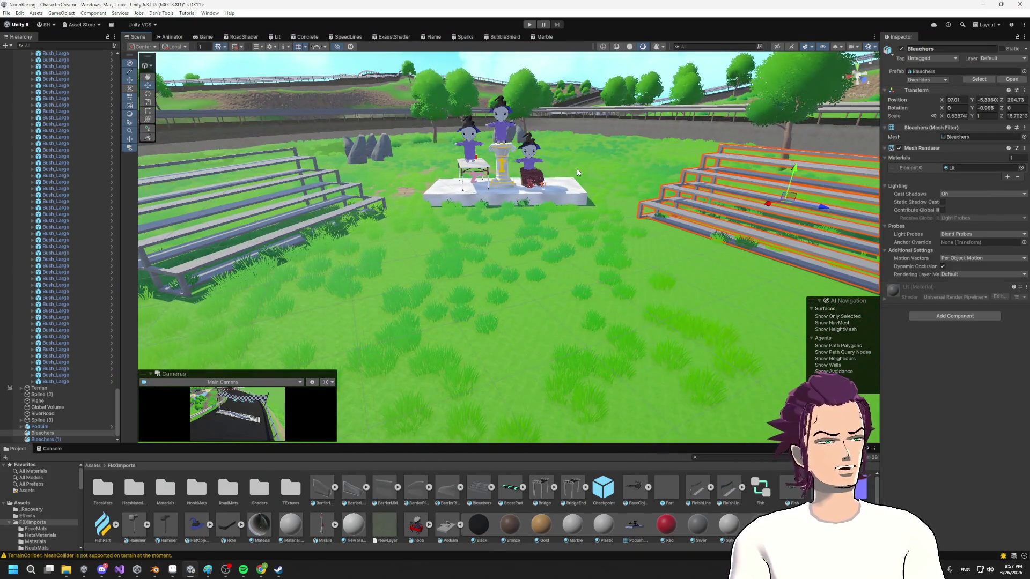
scroll(596, 182, "down", 3)
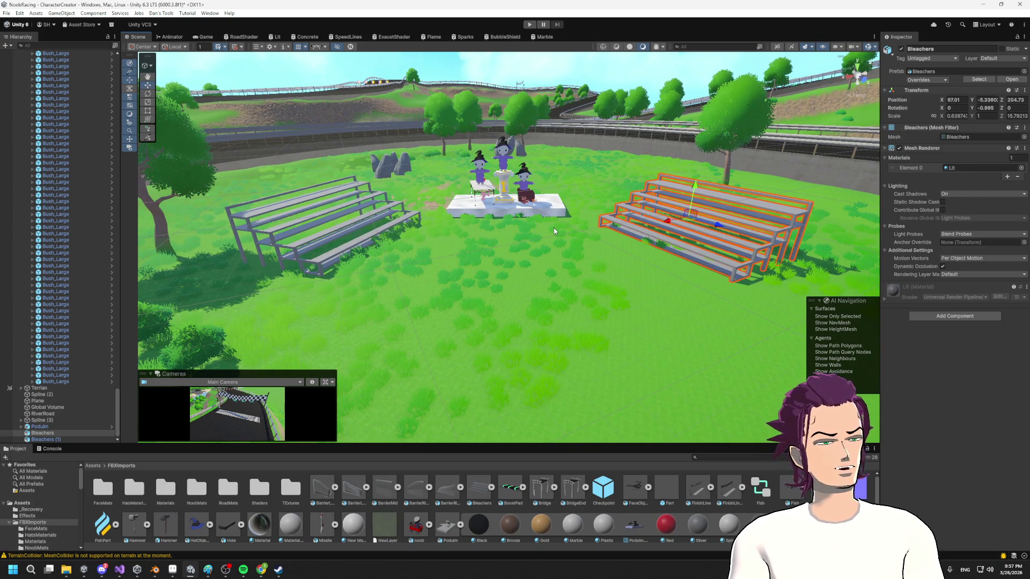
scroll(555, 231, "down", 5)
scroll(521, 245, "up", 6)
left_click(338, 228)
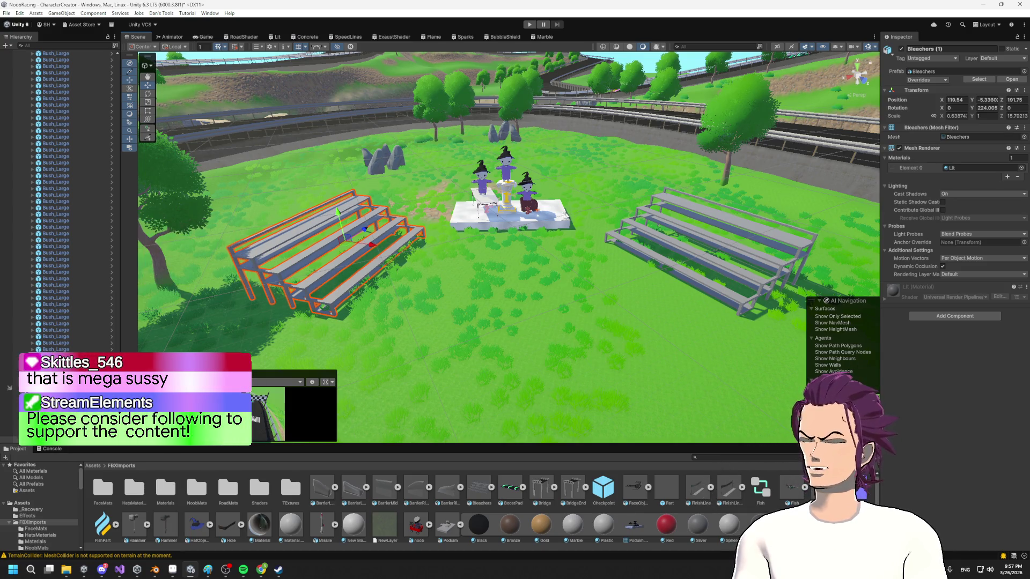
mouse_move(424, 240)
left_mouse_down()
mouse_move(444, 191)
mouse_move(444, 215)
mouse_move(440, 186)
left_mouse_up()
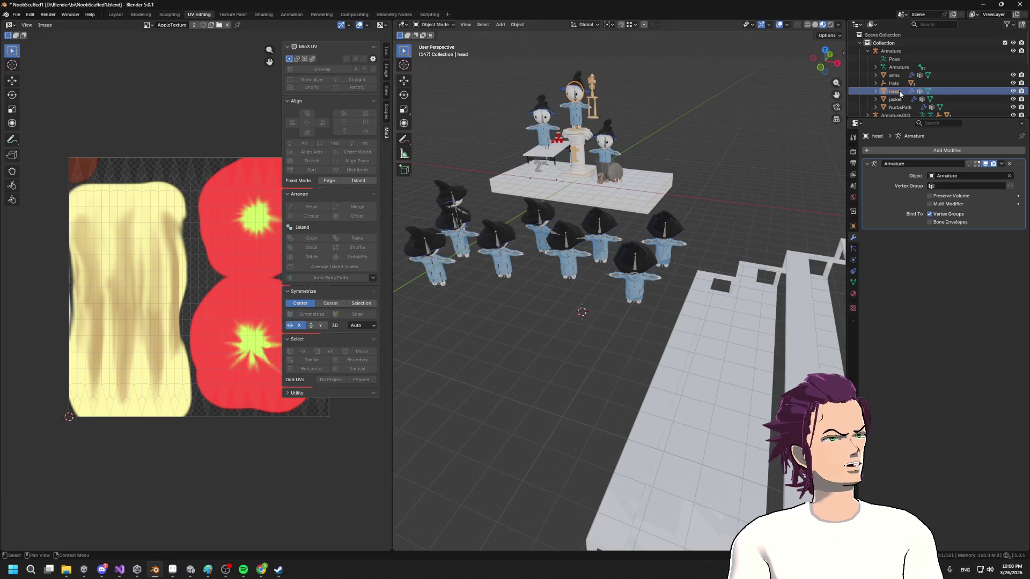
- Rename the 'head' mesh to MeshFace in the Outliner
double_click(894, 91)
scroll(895, 108, "down", 1)
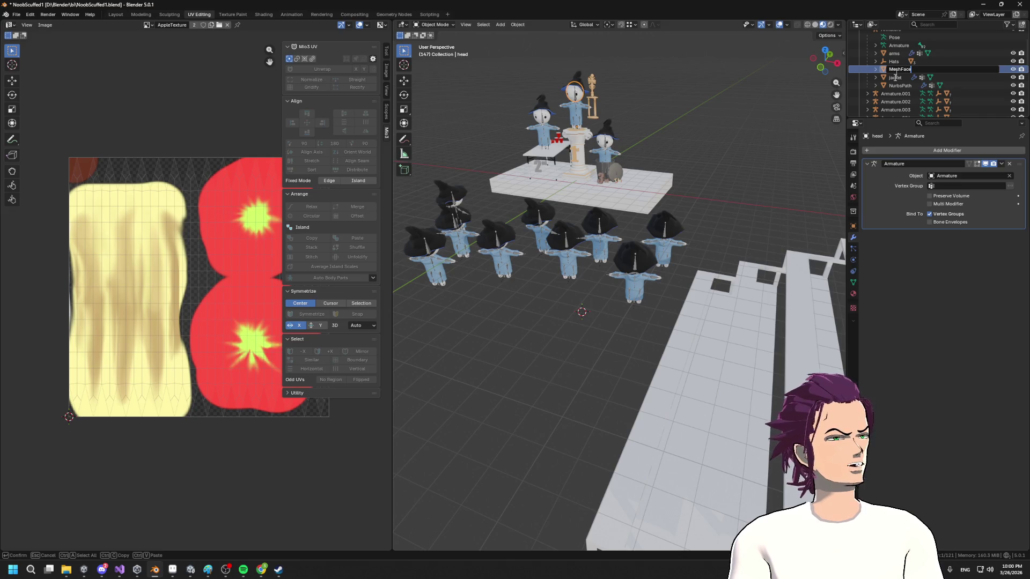
key("Return")
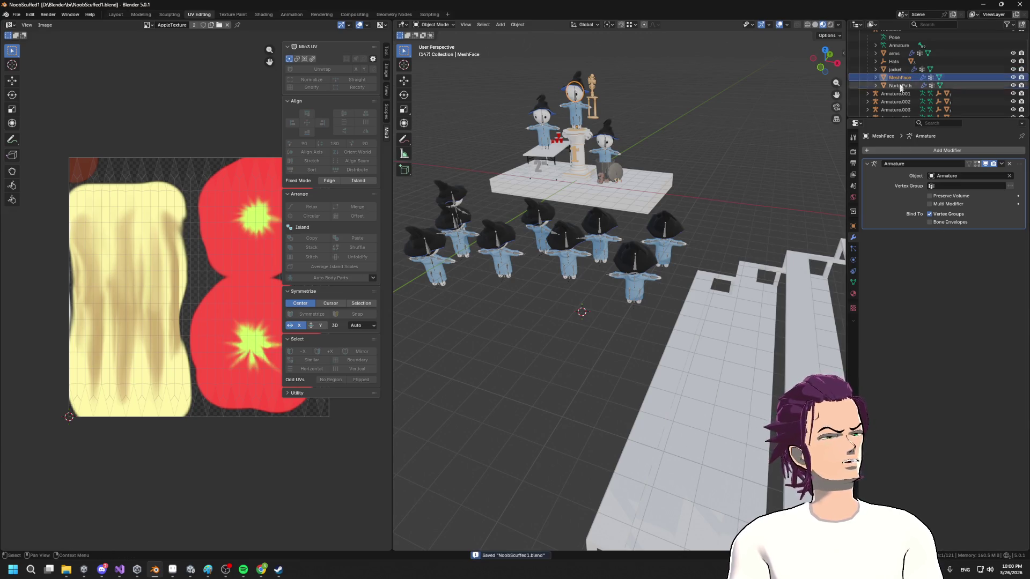
scroll(898, 75, "up", 3)
- Export the Armature and its children as VictoryNoob.fbx into the Unity FBXImports folder
right_click(895, 52)
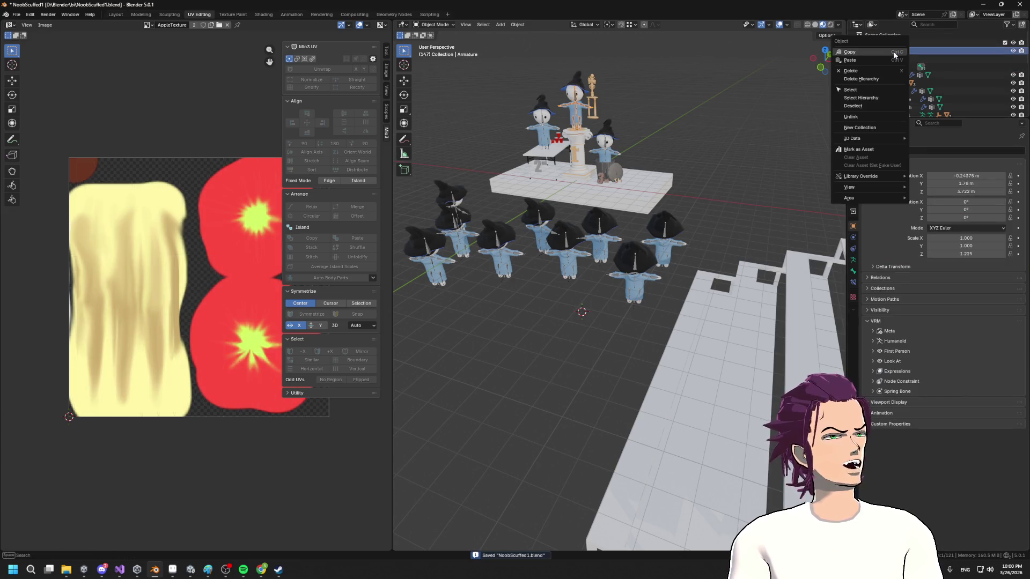
left_click(871, 99)
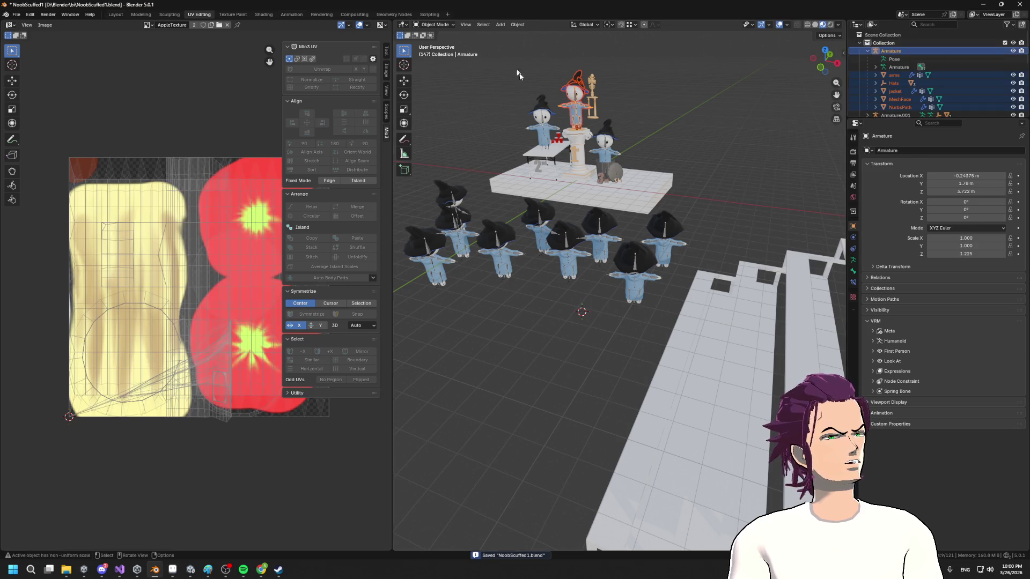
left_click(17, 15)
mouse_move(49, 140)
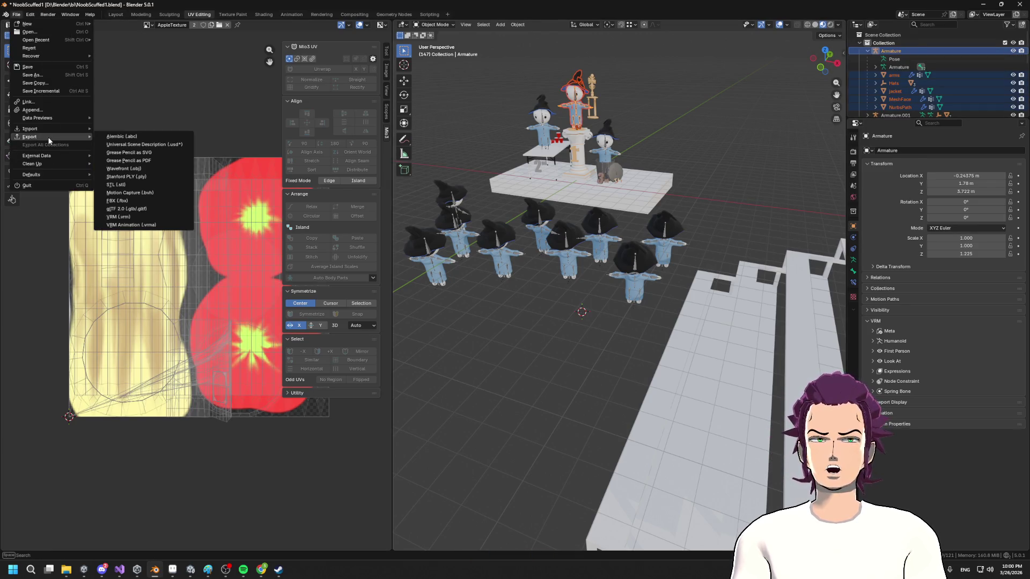
left_click(137, 203)
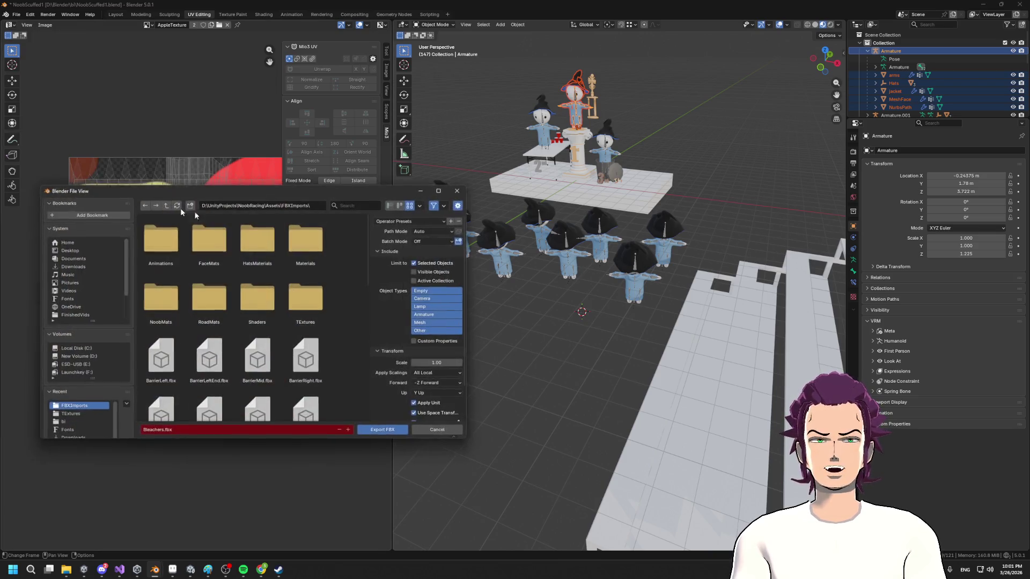
scroll(300, 365, "down", 5)
scroll(299, 365, "down", 5)
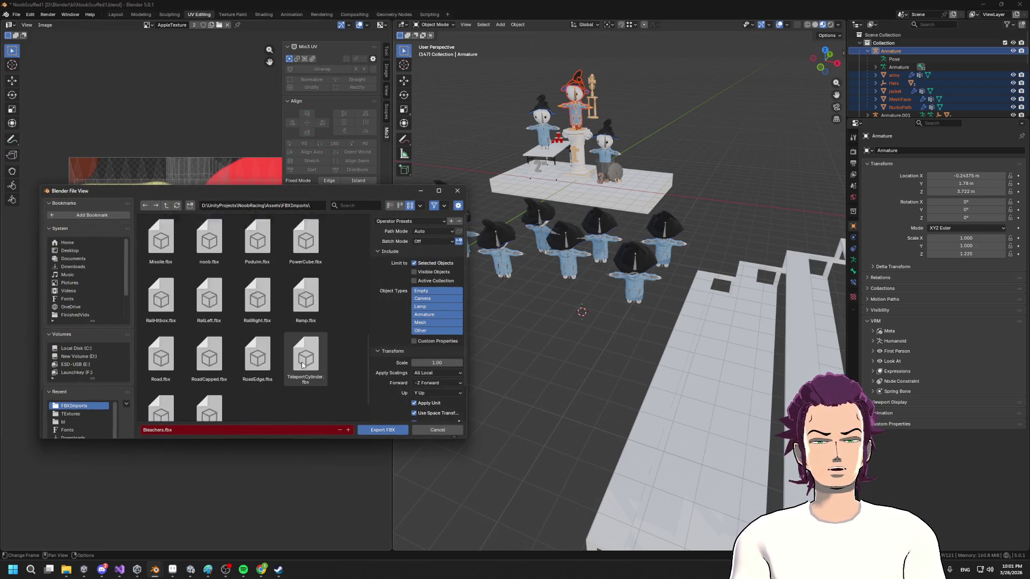
scroll(282, 372, "up", 4)
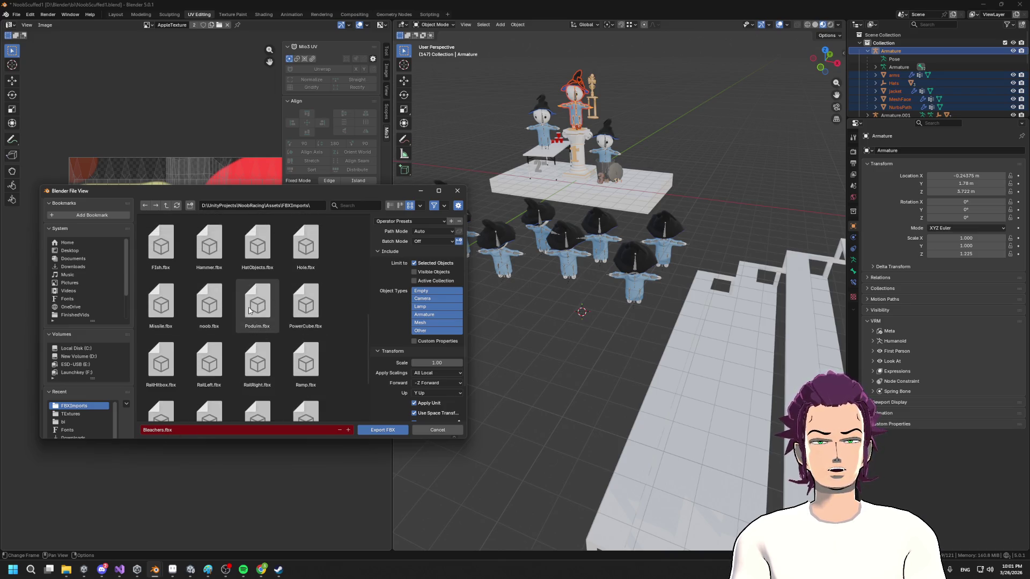
scroll(246, 340, "down", 4)
left_click(210, 389)
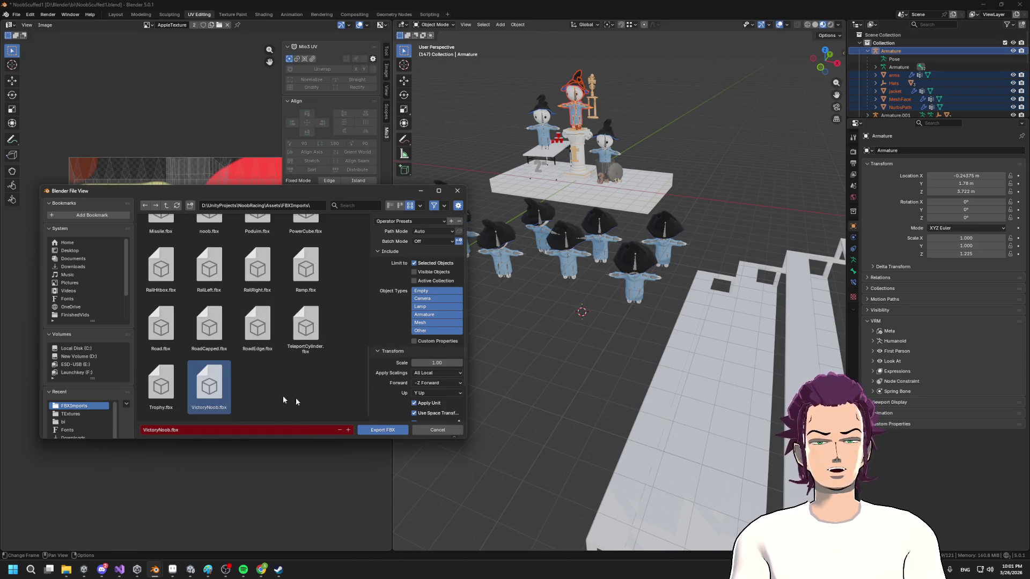
left_click(364, 429)
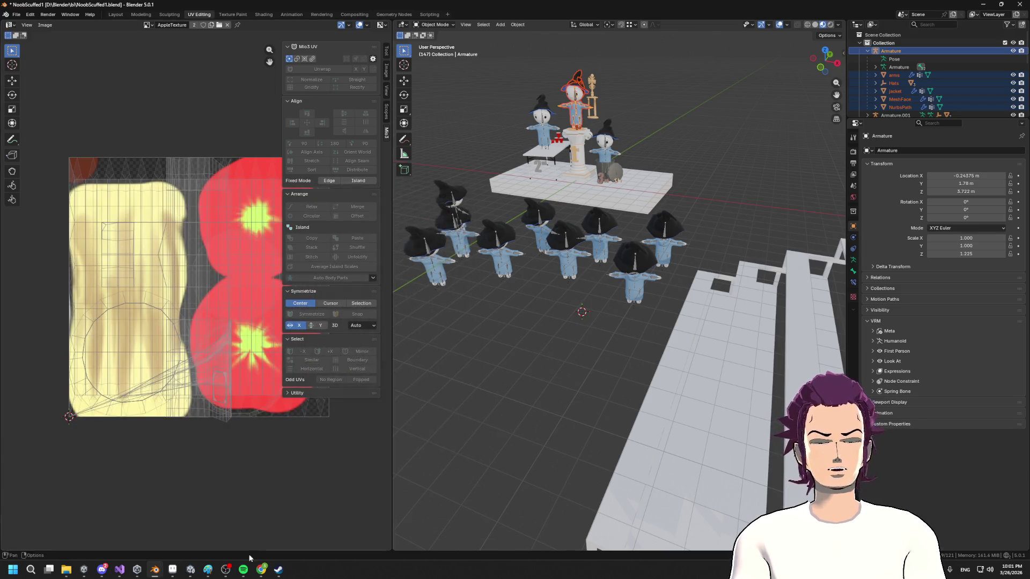
left_click(191, 571)
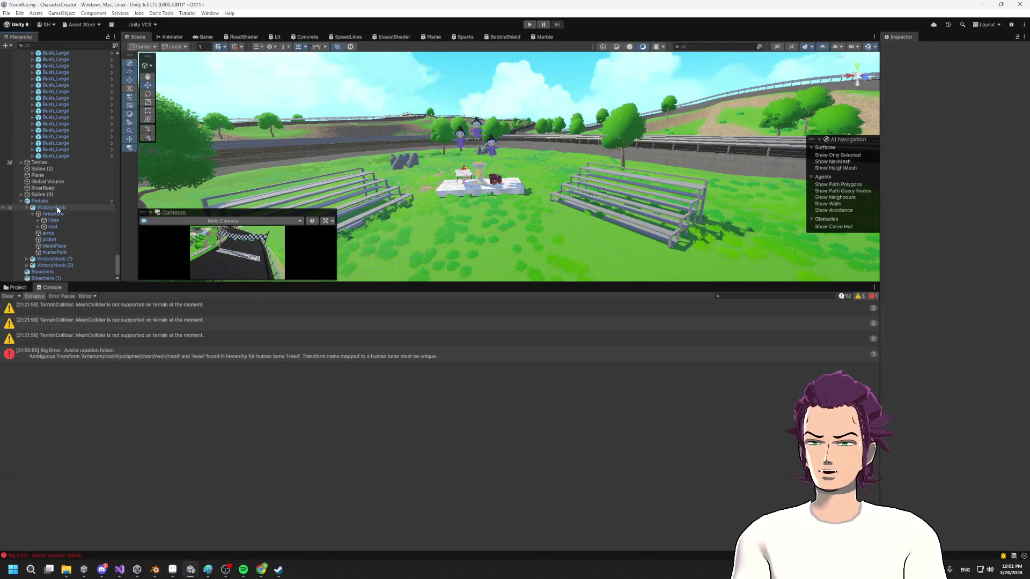
- Select the VictoryNoob model in FBXImports and review its Rig import settings
left_click(57, 208)
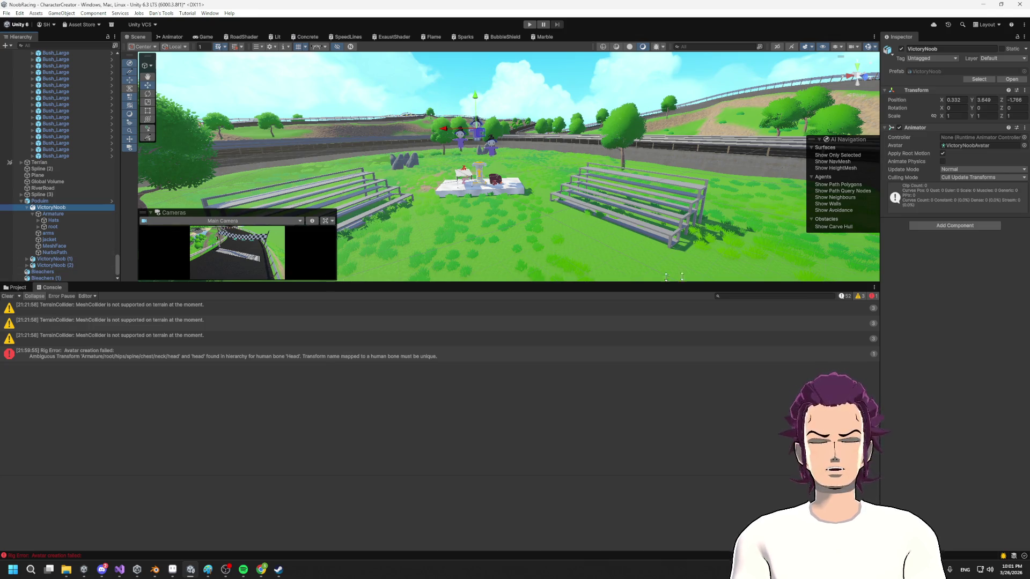
left_click(17, 288)
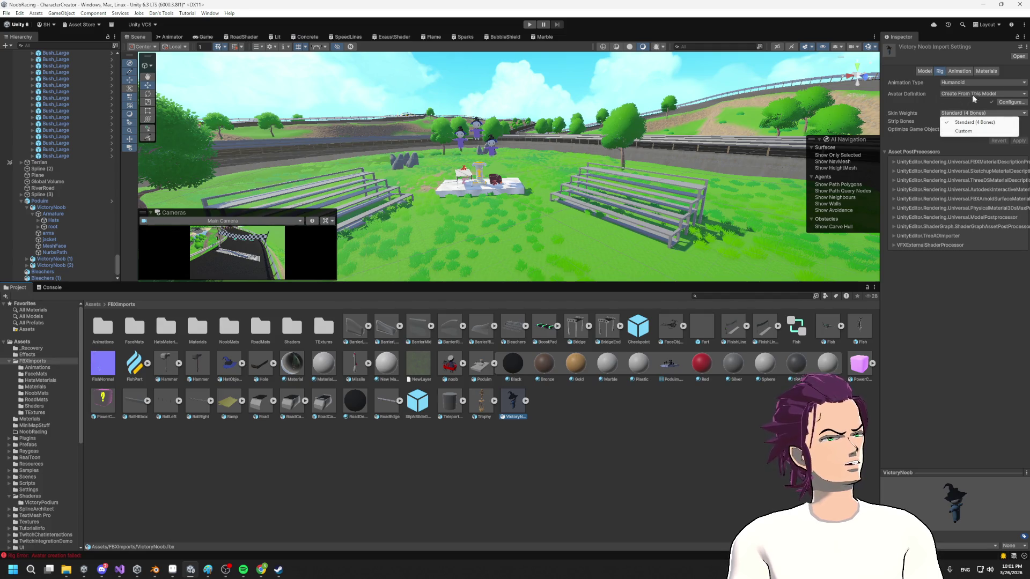
left_click(972, 95)
left_click(969, 83)
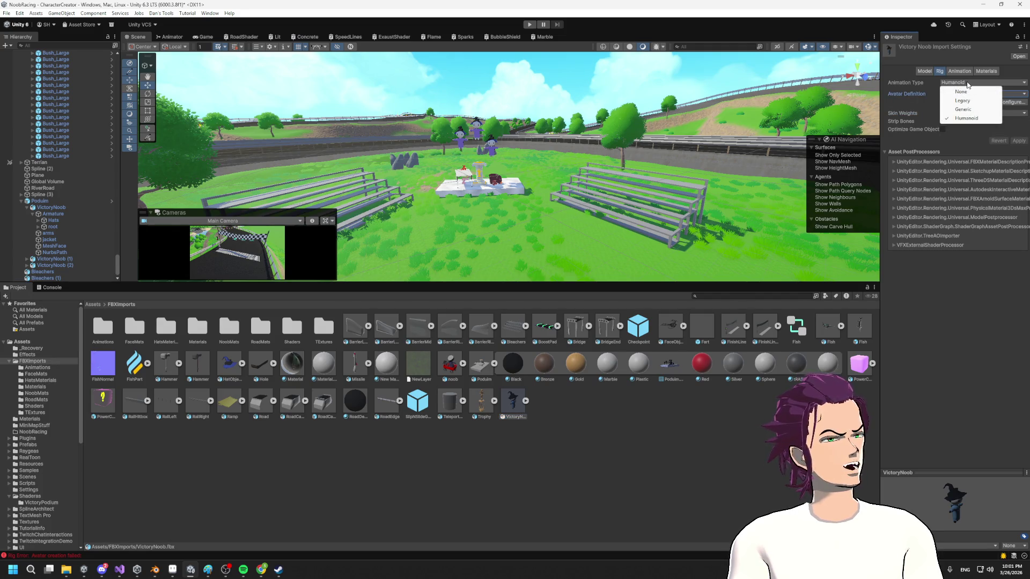
left_click(966, 118)
- Switch the rig to Generic and back to Humanoid with Create From This Model, then apply
left_click(968, 84)
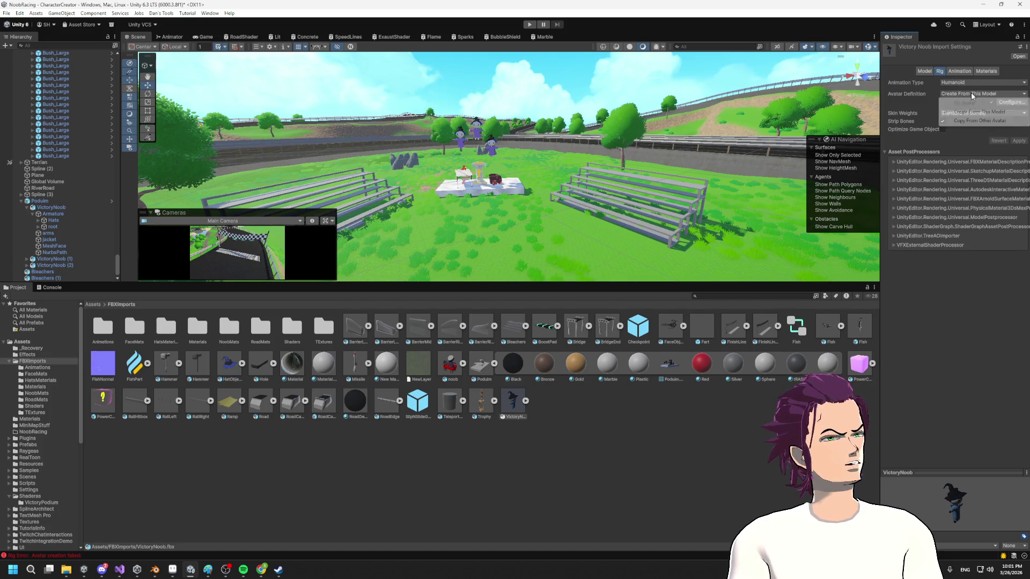
left_click(963, 110)
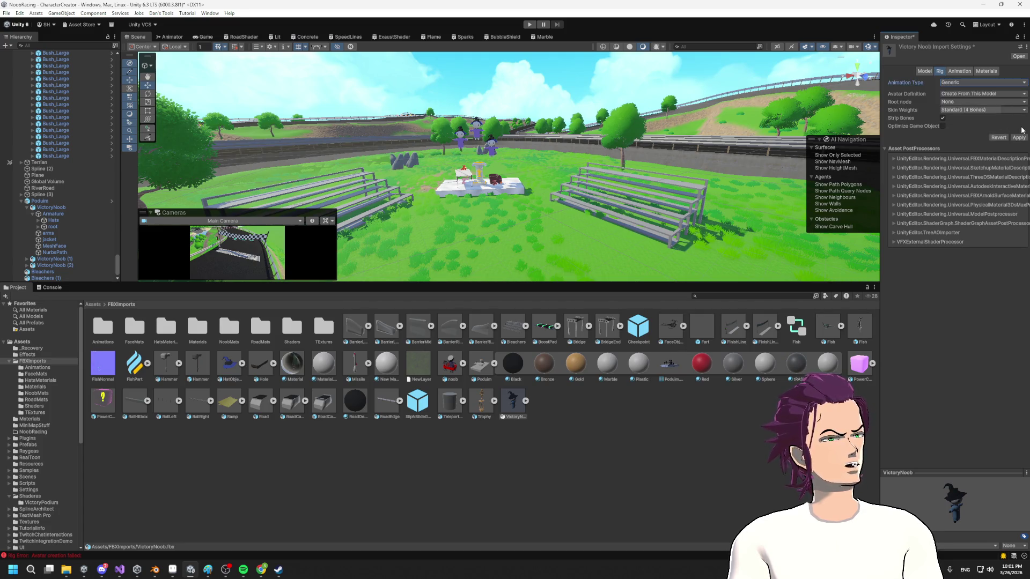
left_click(960, 83)
left_click(967, 118)
left_click(1020, 150)
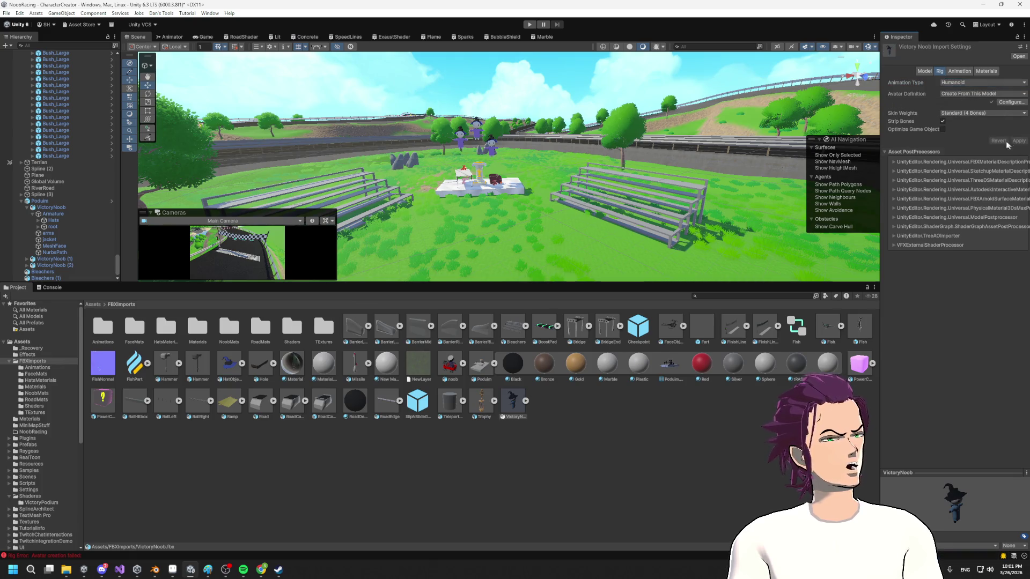
left_click(972, 95)
left_click(981, 352)
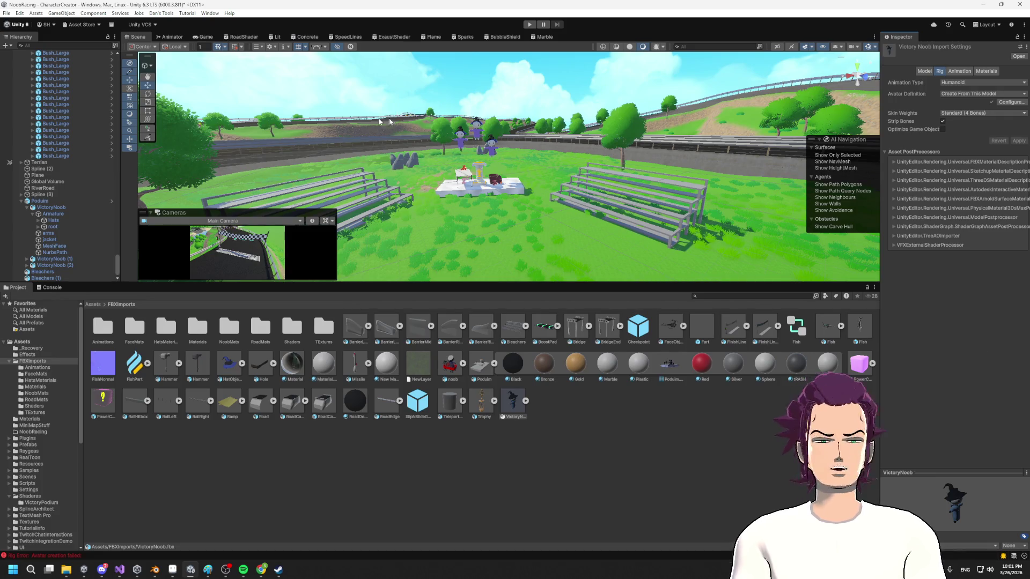
key("ctrl+z")
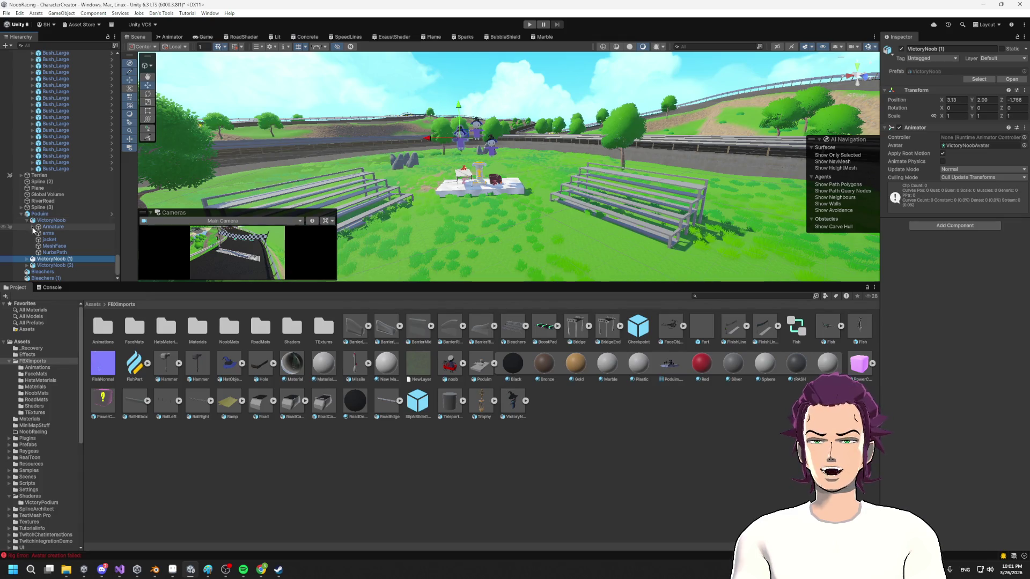
- Try lowering one character's armature toward the podium, then undo the move
left_click(52, 226)
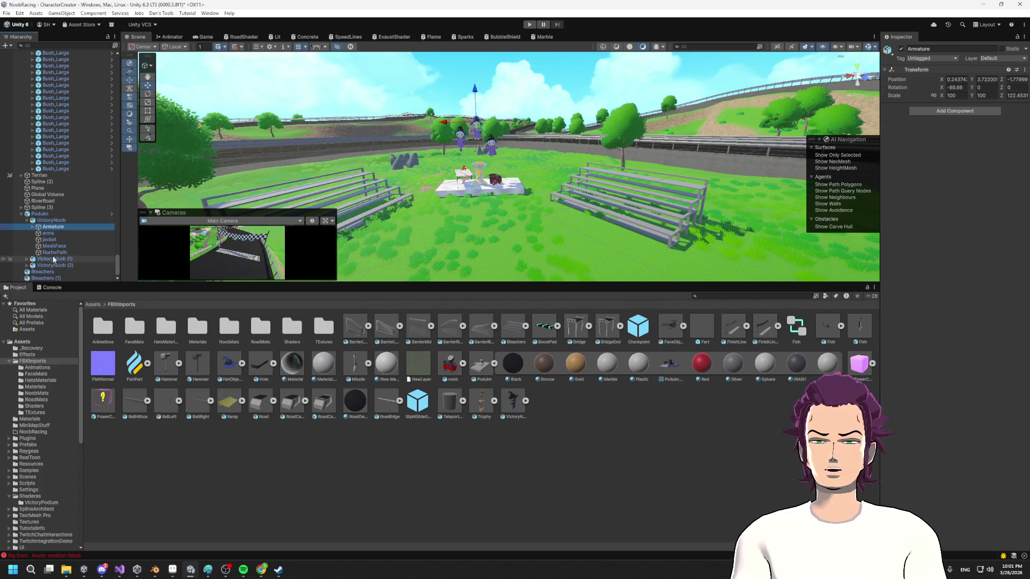
scroll(470, 98, "up", 2)
left_click_drag(467, 81, 470, 119)
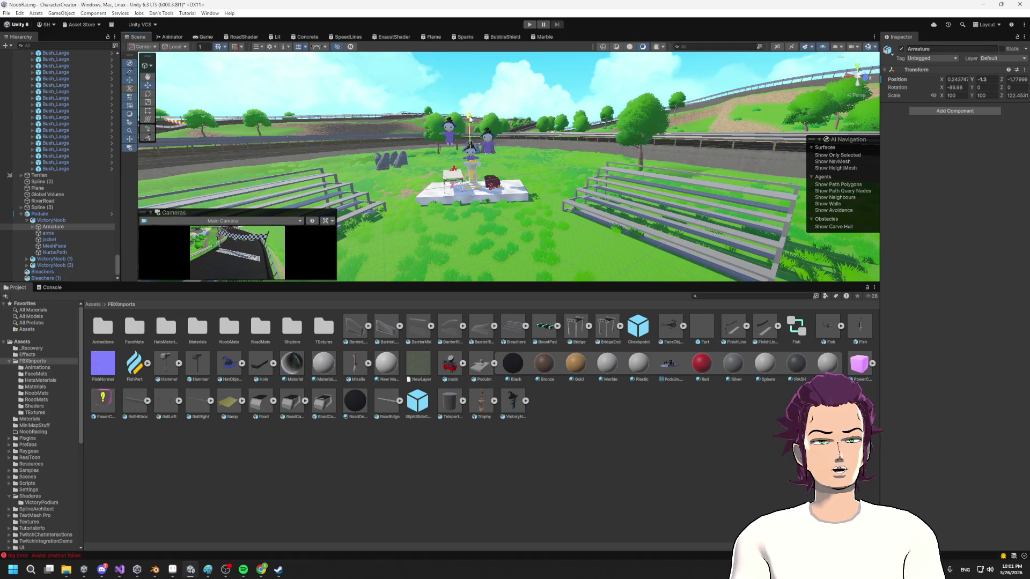
scroll(457, 209, "up", 5)
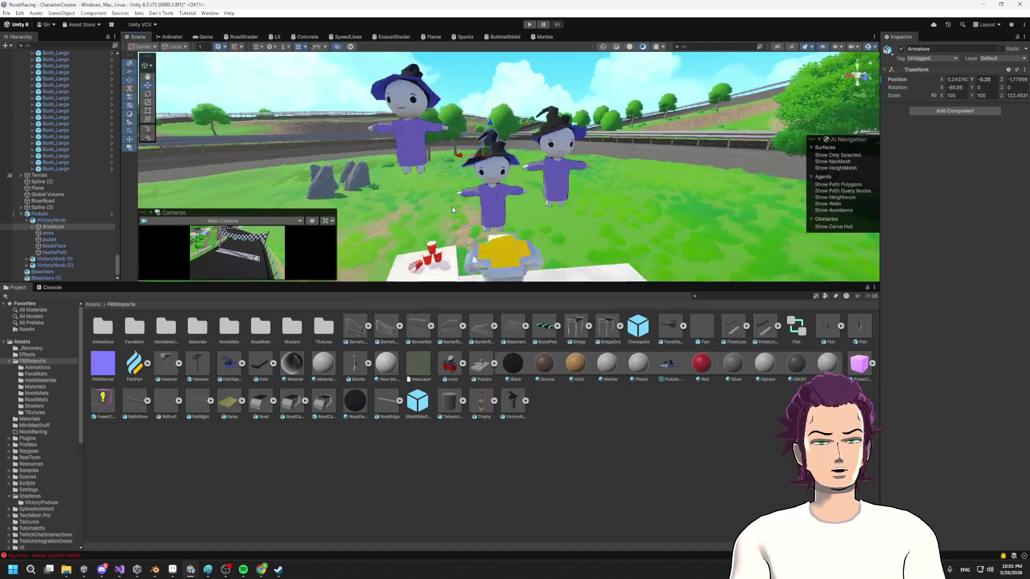
left_click_drag(457, 209, 540, 211)
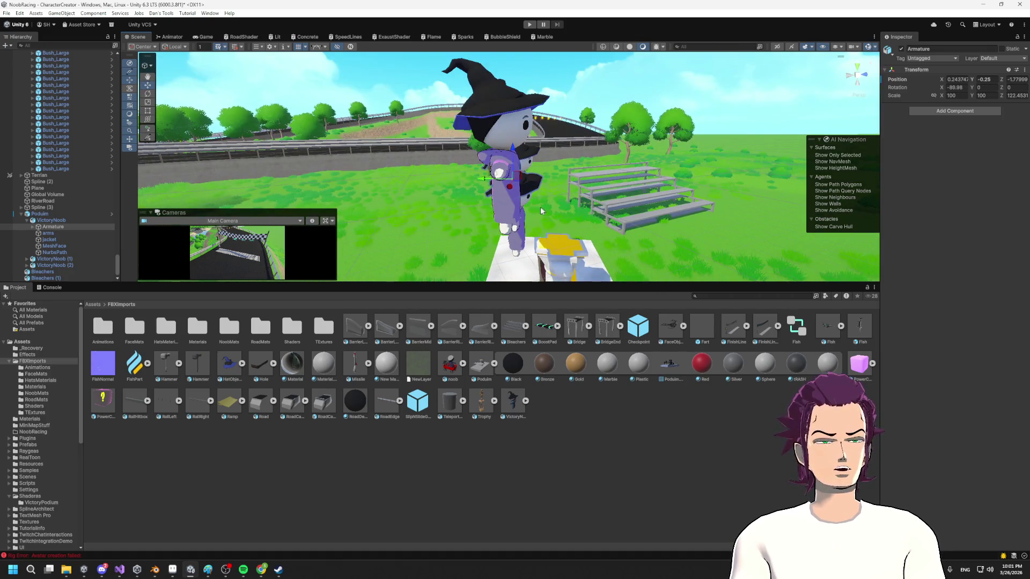
key("ctrl+z")
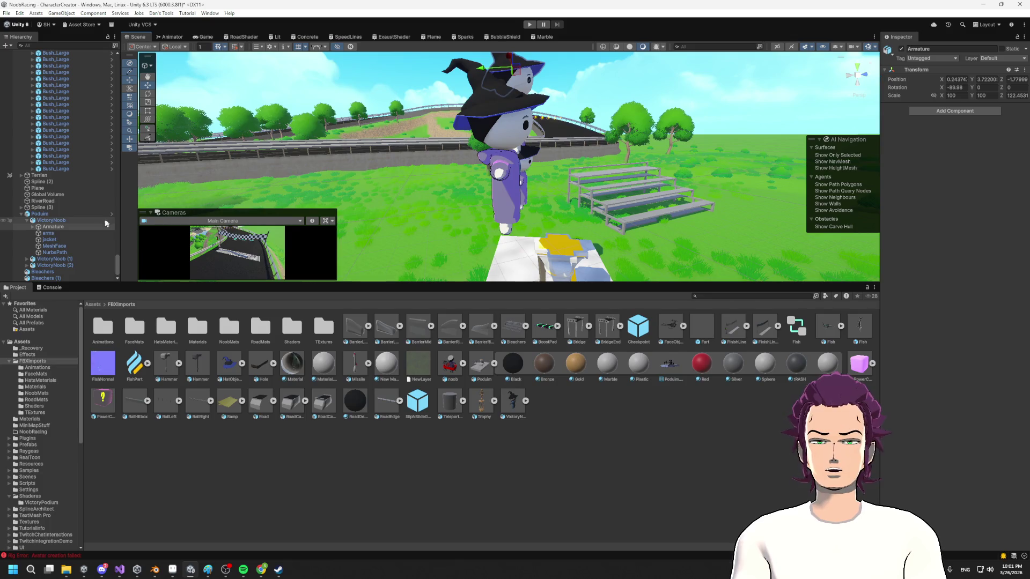
- Lower all three VictoryNoob characters onto the podium and open the FBXImports/Animations folder
left_click(51, 220)
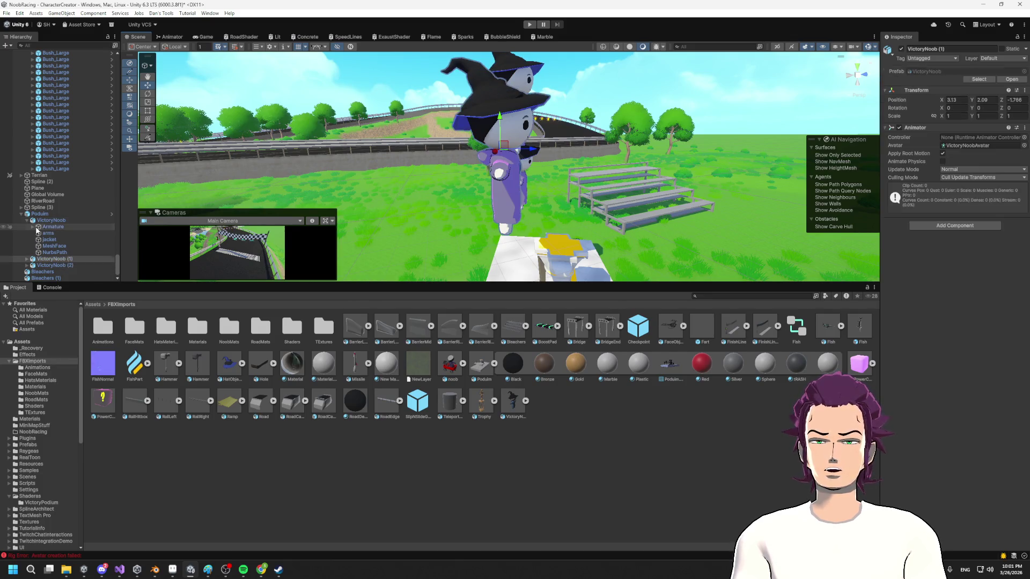
left_click(54, 265, "shift")
mouse_move(524, 137)
left_mouse_down()
mouse_move(525, 220)
mouse_move(633, 184)
left_mouse_up()
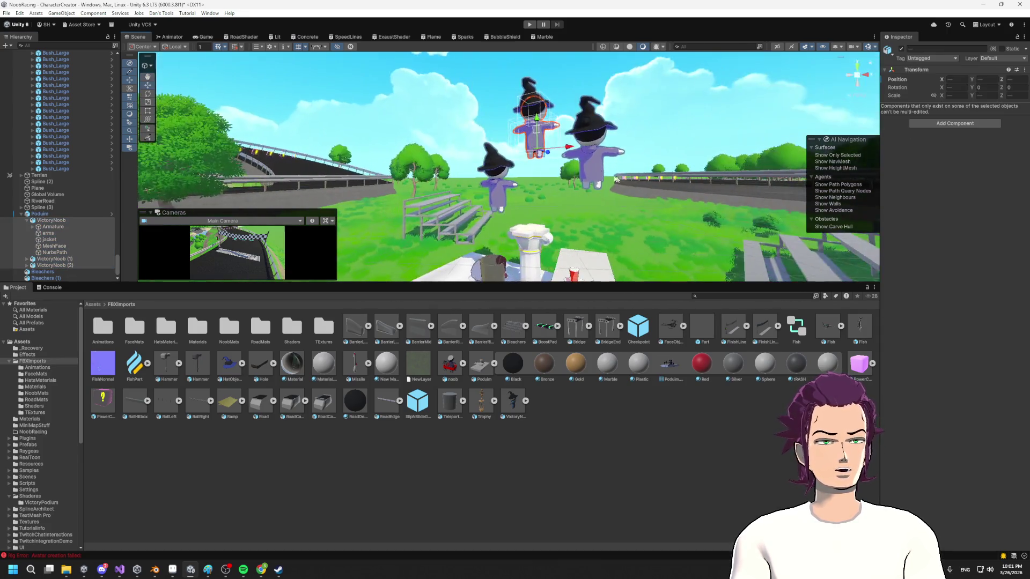
mouse_move(536, 124)
left_mouse_down()
mouse_move(542, 203)
mouse_move(558, 225)
mouse_move(283, 221)
left_mouse_up()
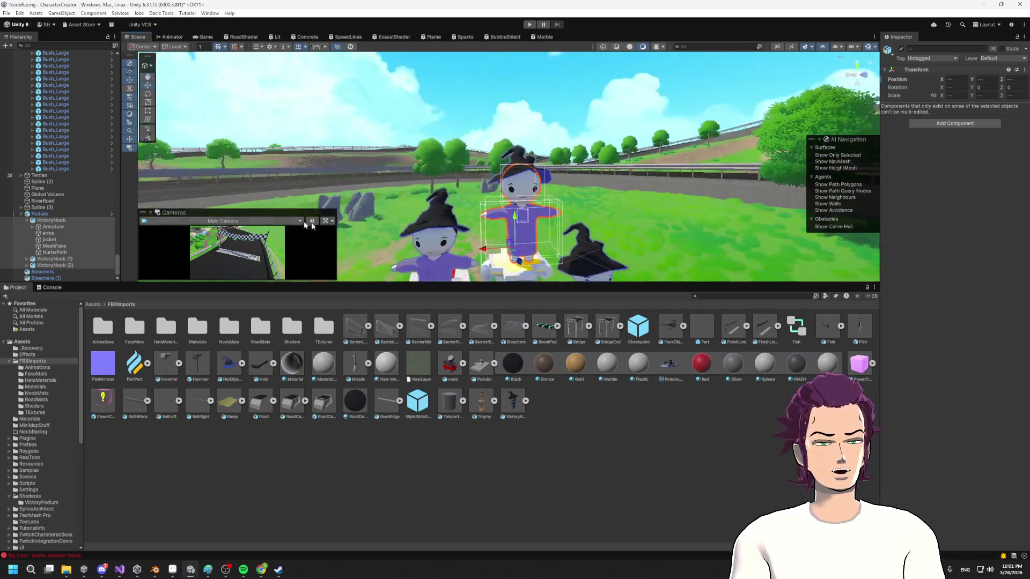
left_click_drag(534, 189, 225, 321)
left_click(50, 221)
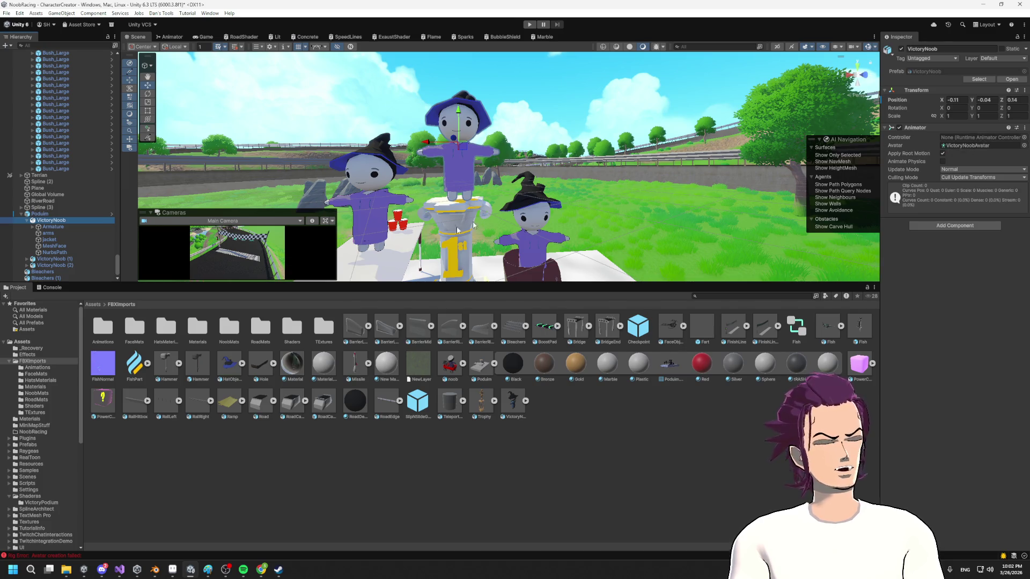
double_click(103, 327)
right_click(185, 373)
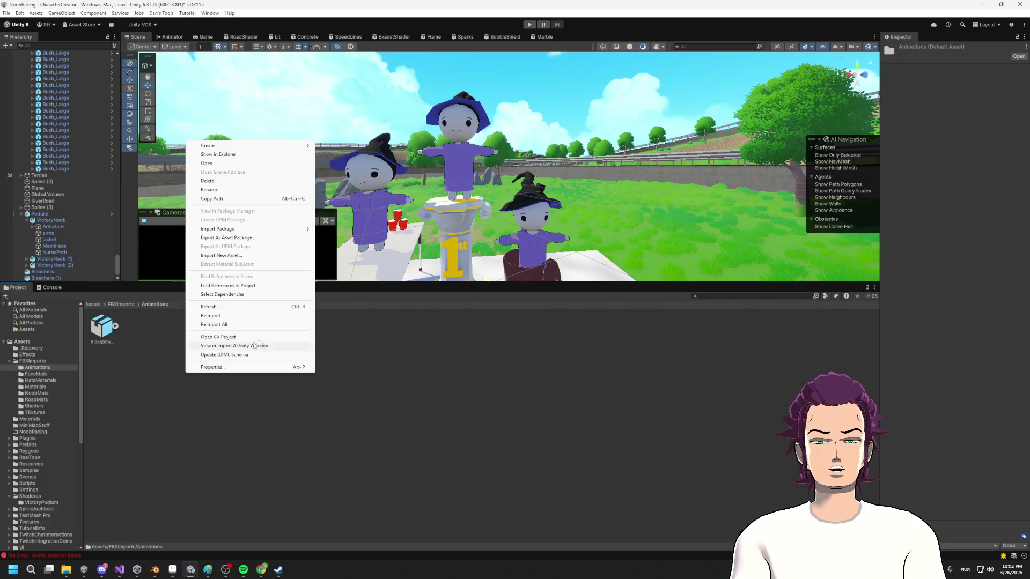
- Create an Animator Controller named VictoryController in the Animations folder
mouse_move(279, 151)
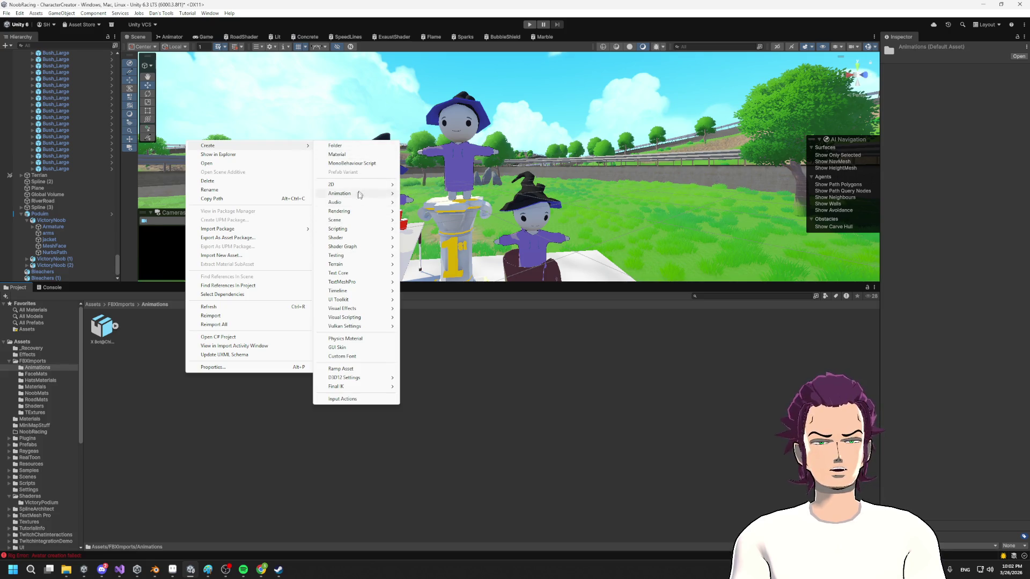
mouse_move(355, 192)
left_click(458, 194)
type("VictoryControl")
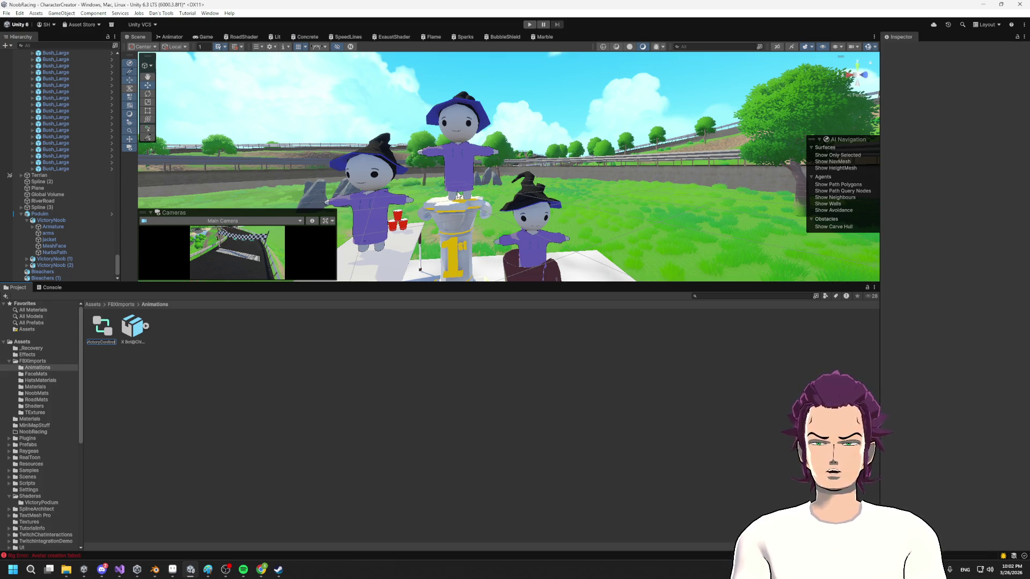
type("er")
key("Return")
key("Return")
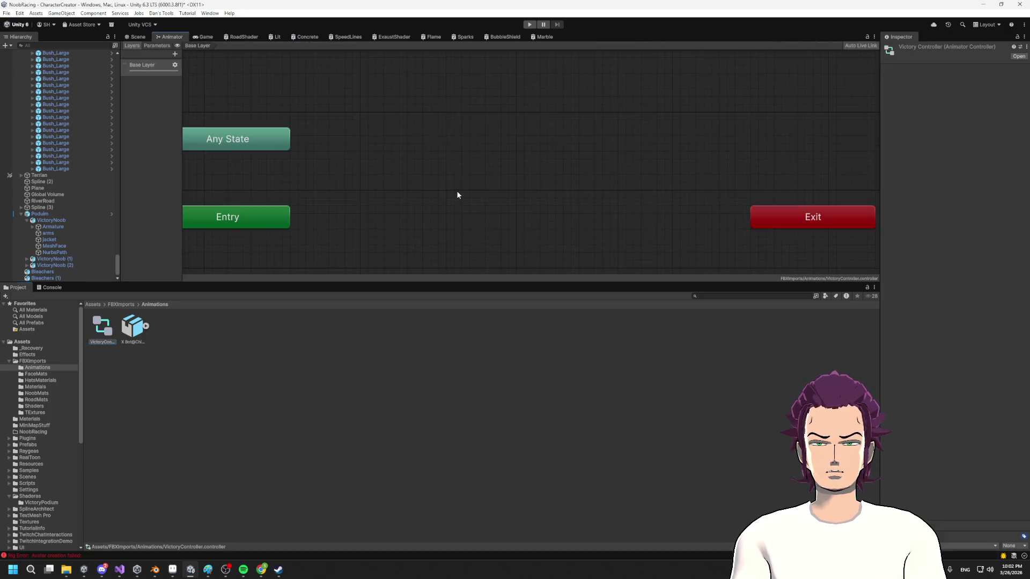
- Add Chicken Dance as a state in VictoryController, then select the VictoryNoob character
left_click_drag(134, 327, 362, 131)
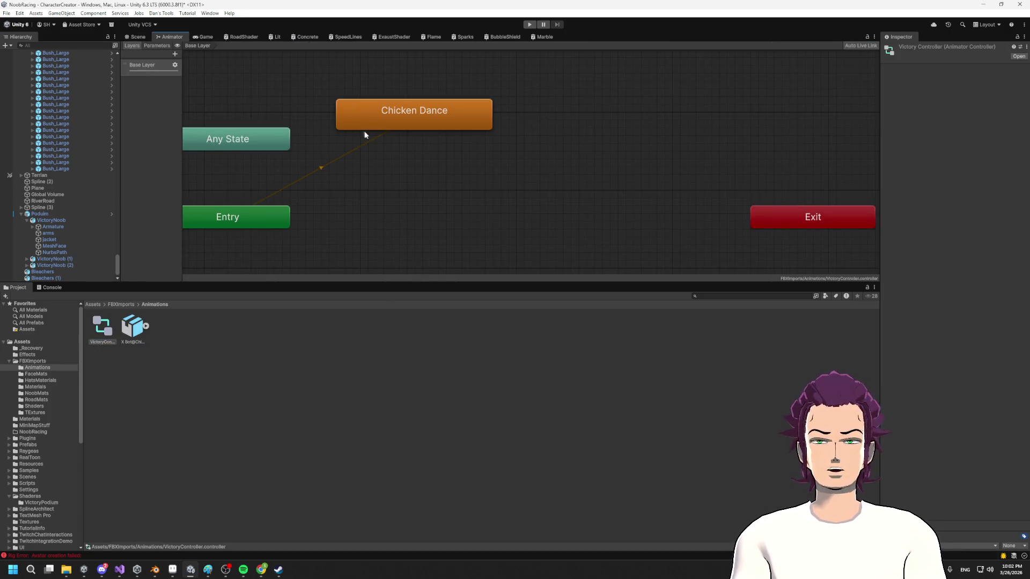
left_click_drag(409, 107, 448, 144)
left_click(133, 37)
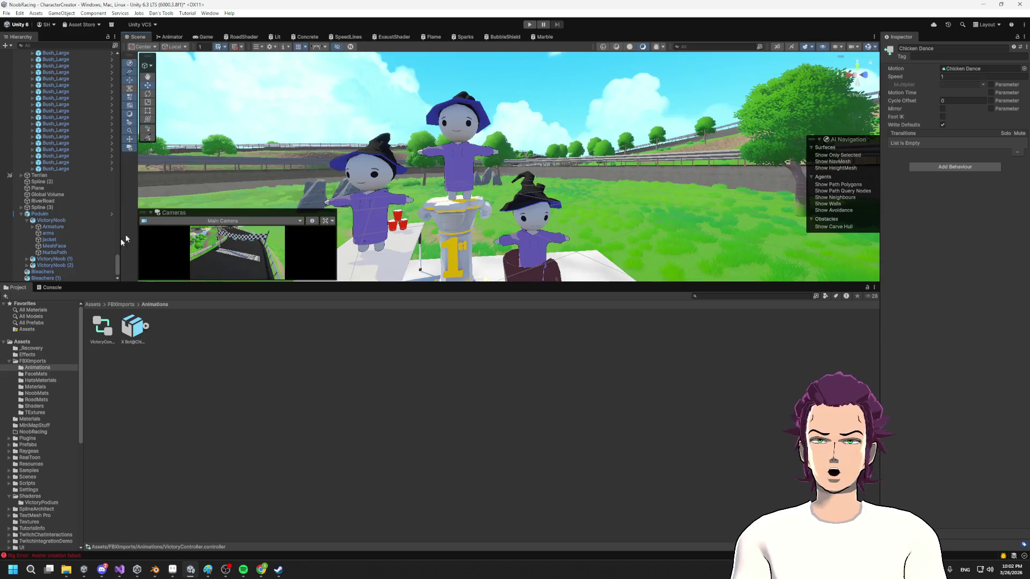
left_click(459, 161)
left_click(51, 221)
left_click_drag(136, 334, 772, 275)
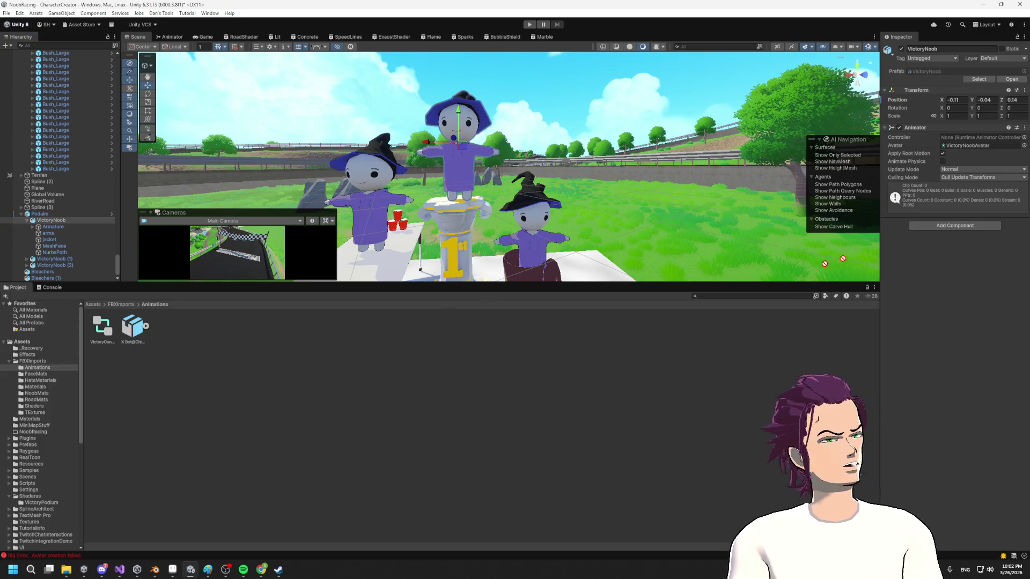
- Assign VictoryController to VictoryNoob's Animator and select the Chicken Dance clip
left_click_drag(969, 127, 971, 138)
left_click(132, 343)
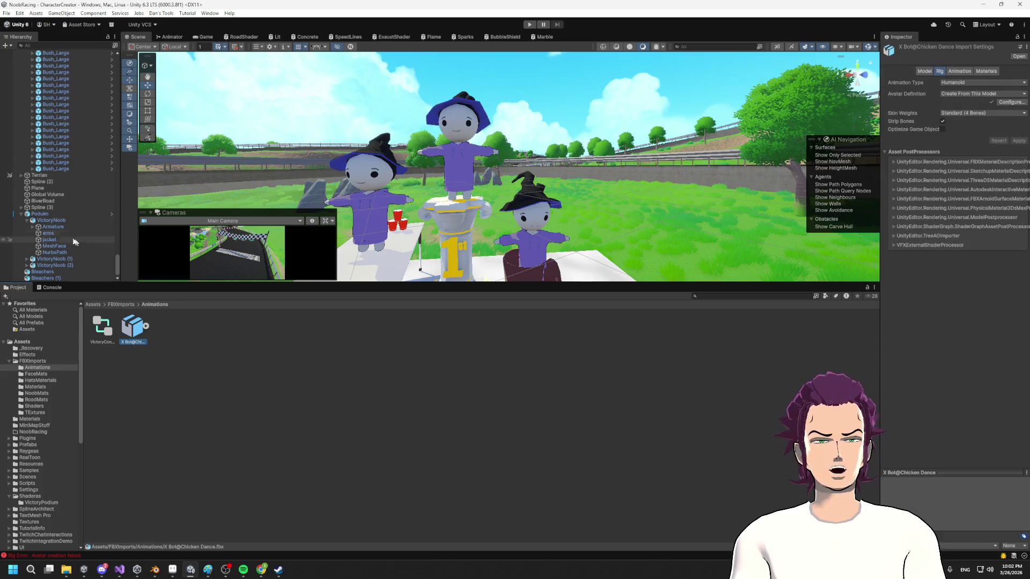
left_click(145, 326)
key("Right")
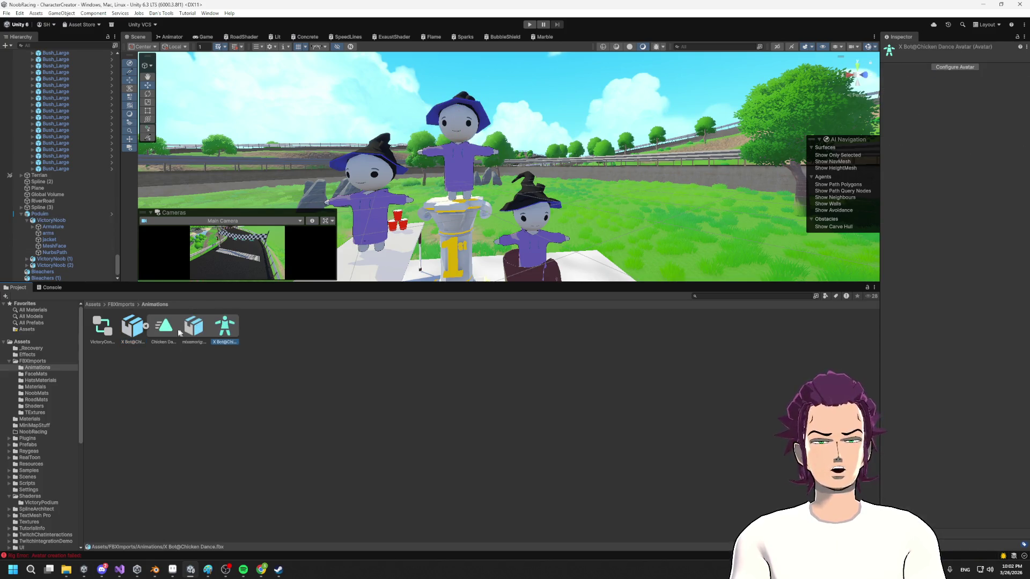
left_click(235, 333)
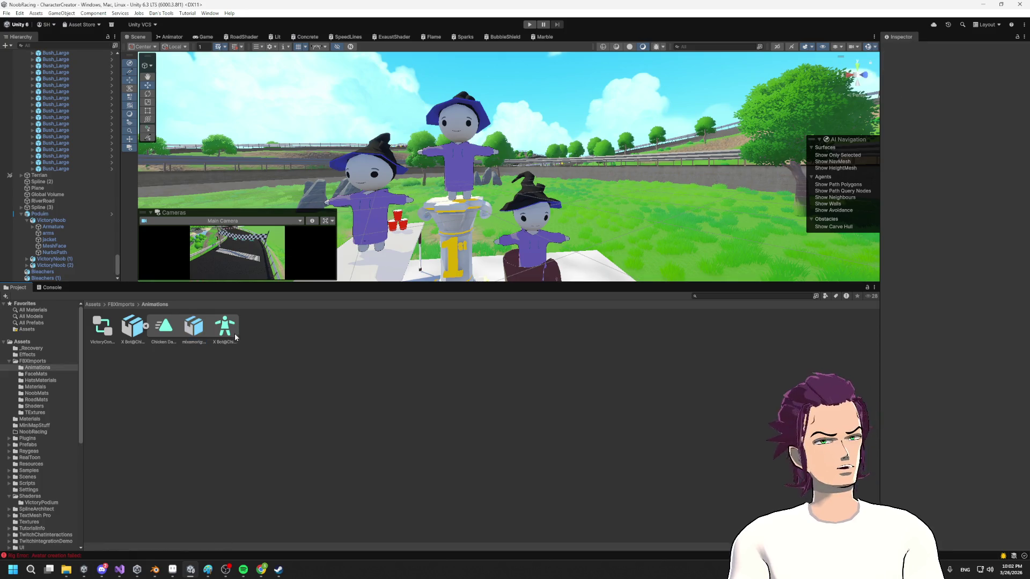
left_click(153, 338)
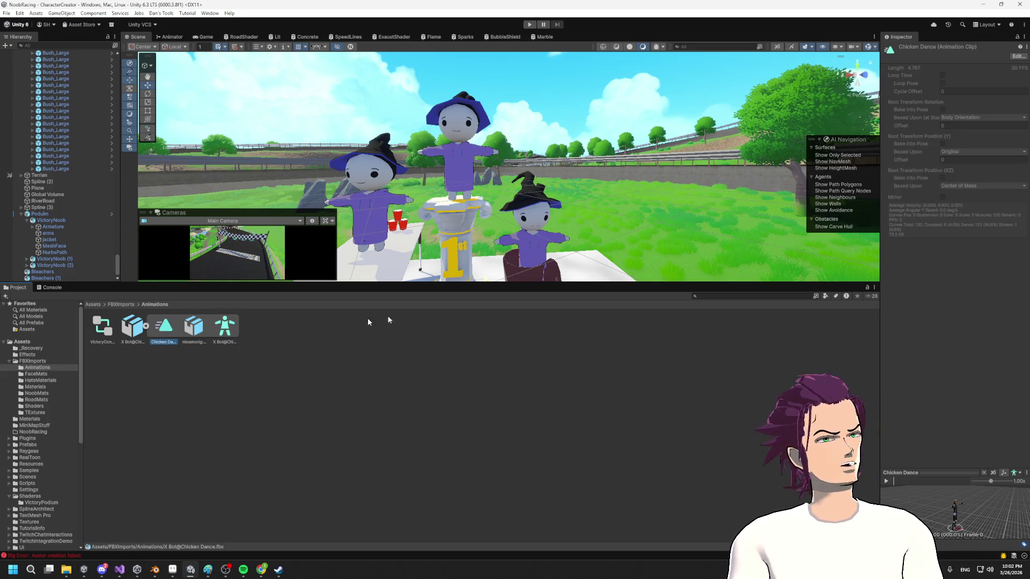
- Turn on looping for the Chicken Dance clip in its Animation import settings
left_click(1018, 58)
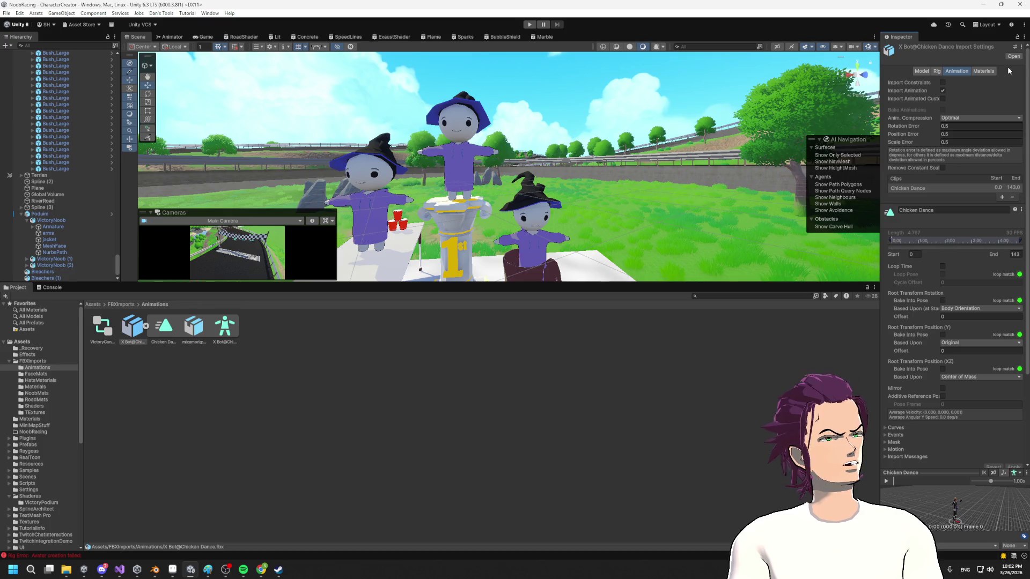
left_click(938, 72)
left_click(953, 71)
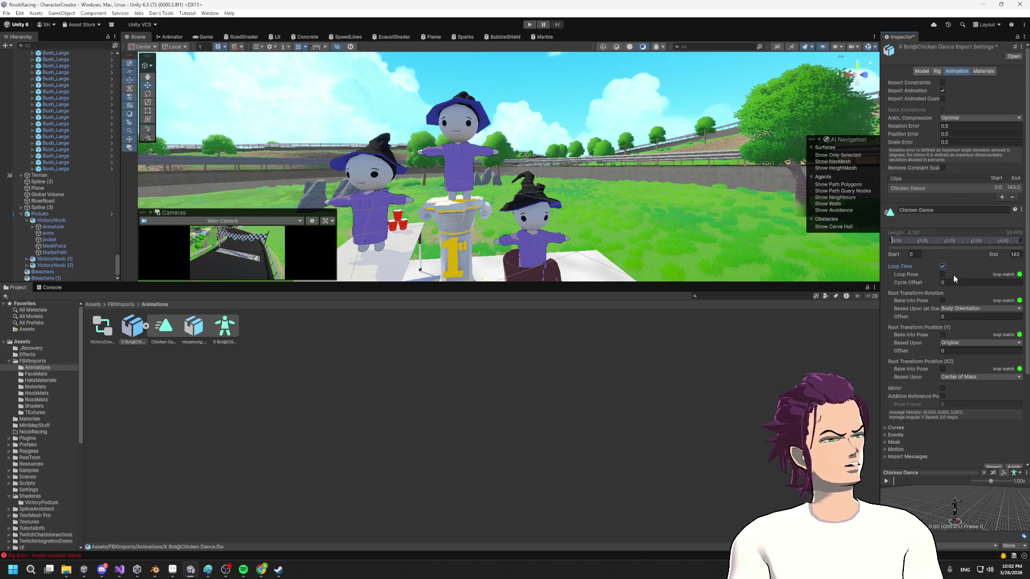
left_click(943, 275)
scroll(976, 333, "down", 3)
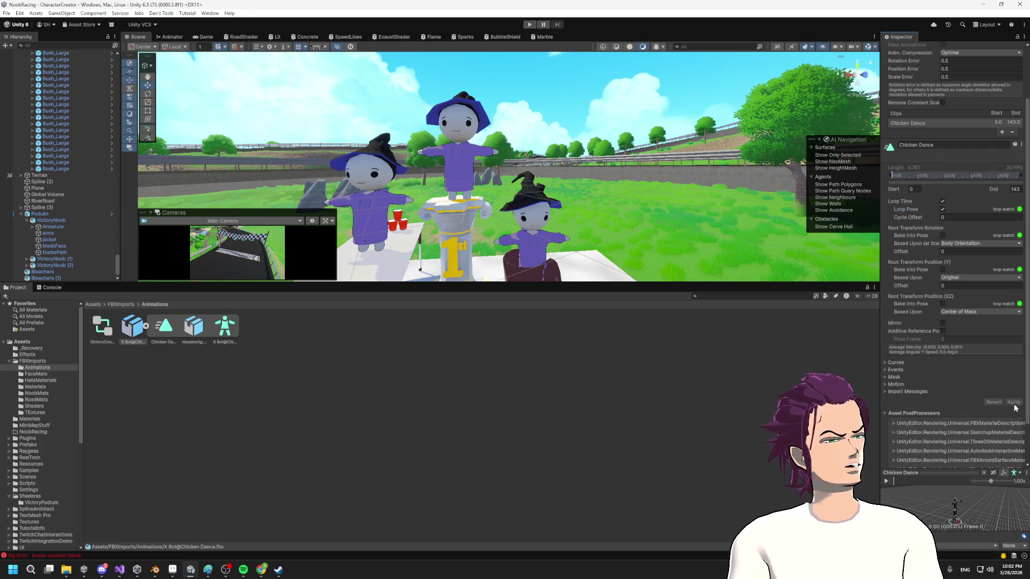
- Select the VictoryNoob character and enter Play mode to test the scene
left_click(57, 214)
left_click(58, 222)
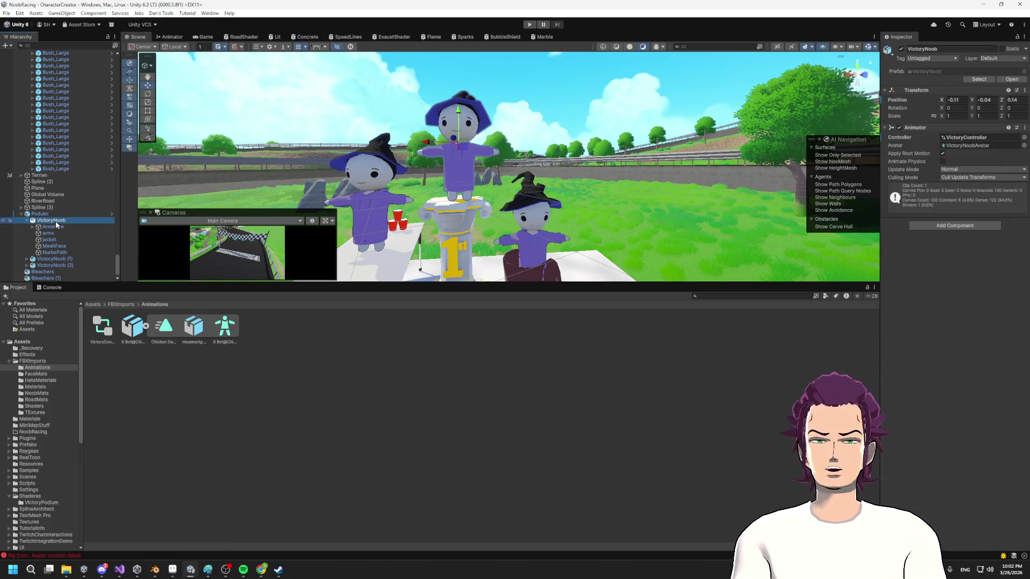
left_click(530, 25)
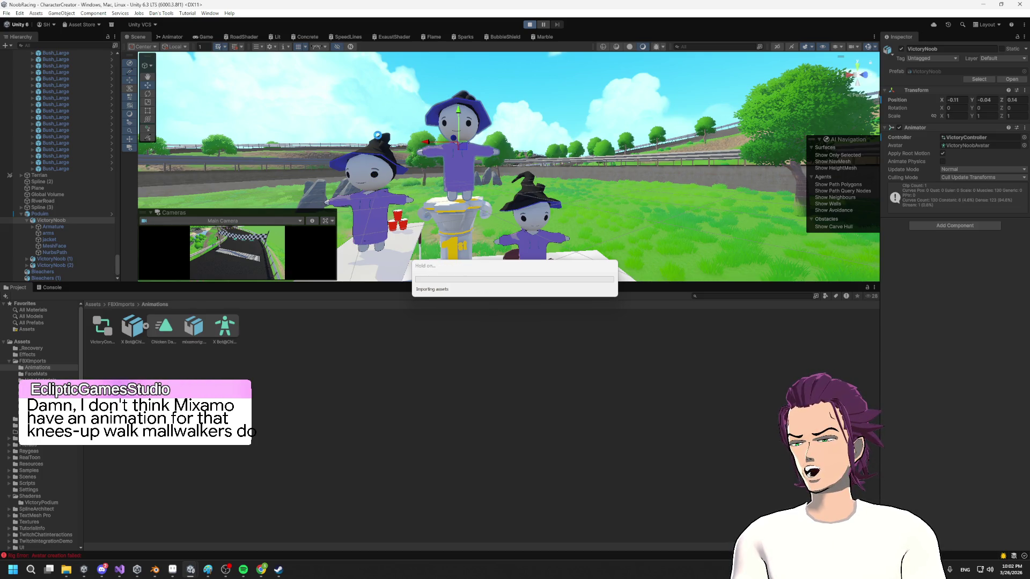
- Enlarge the game panel, switch to the Scene view, and fly close over the podium
key("alt+Tab")
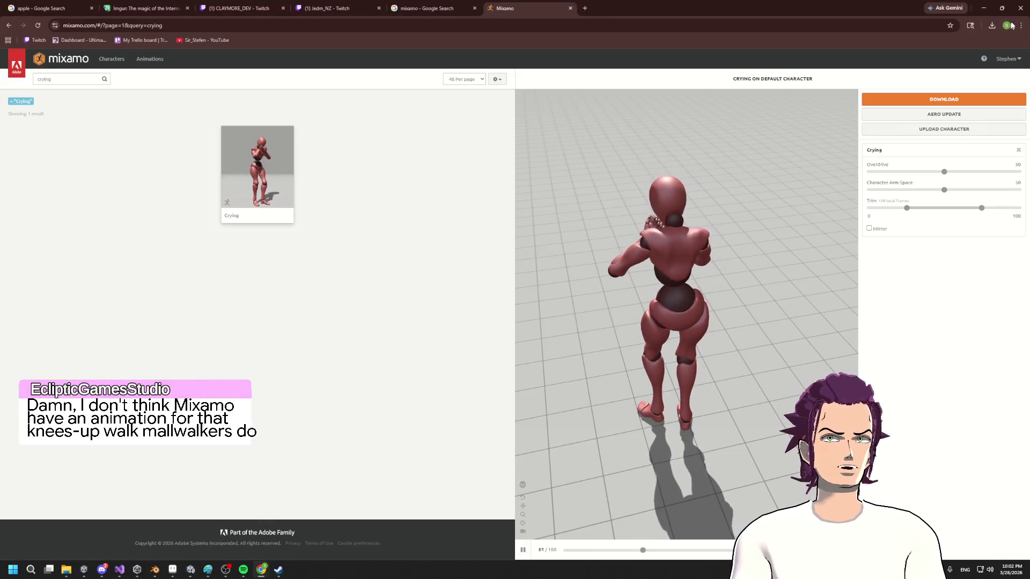
left_click(983, 8)
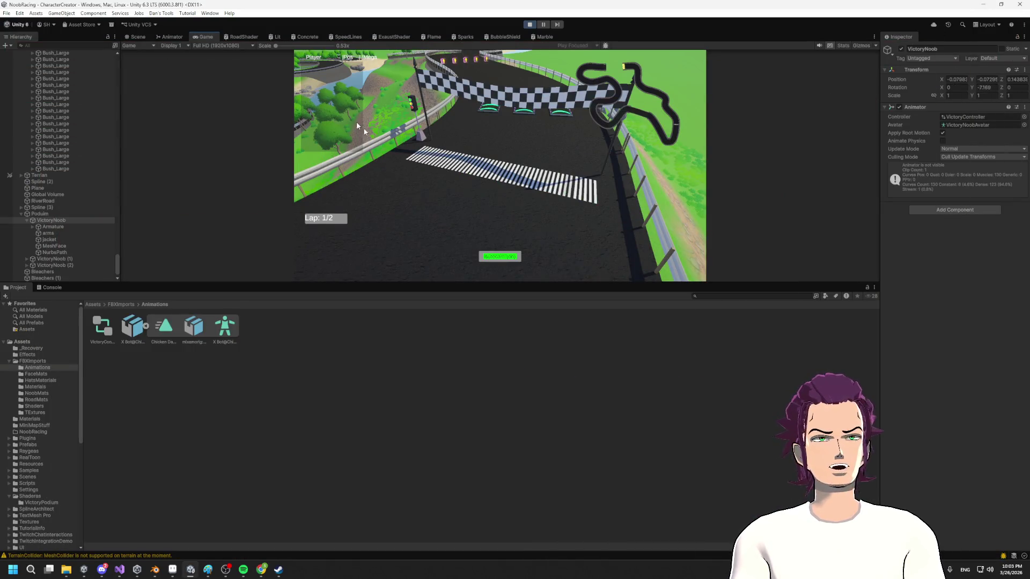
left_click_drag(422, 282, 424, 461)
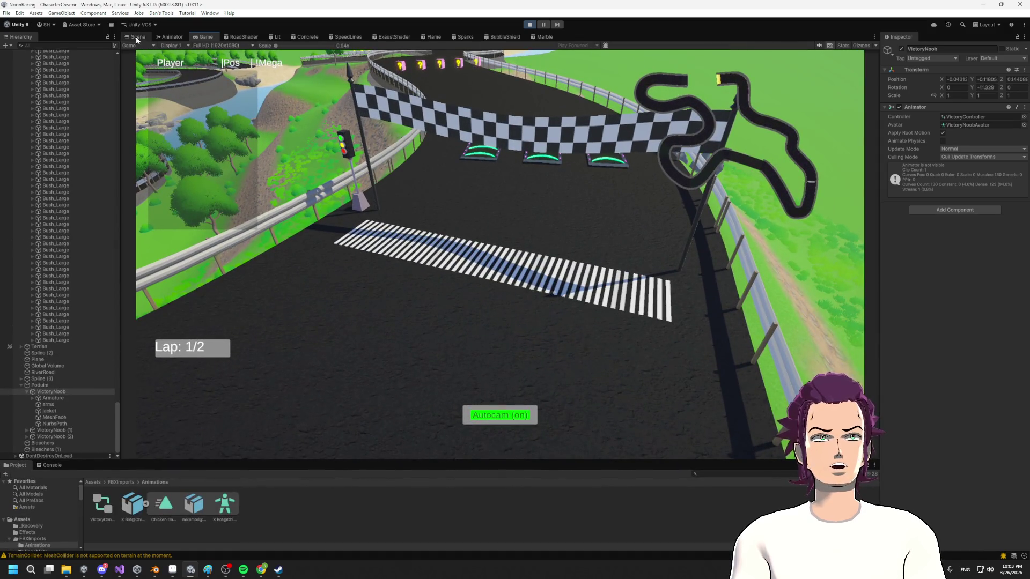
left_click(137, 37)
mouse_move(493, 205)
left_mouse_down()
mouse_move(520, 340)
mouse_move(548, 326)
mouse_move(548, 240)
left_mouse_up()
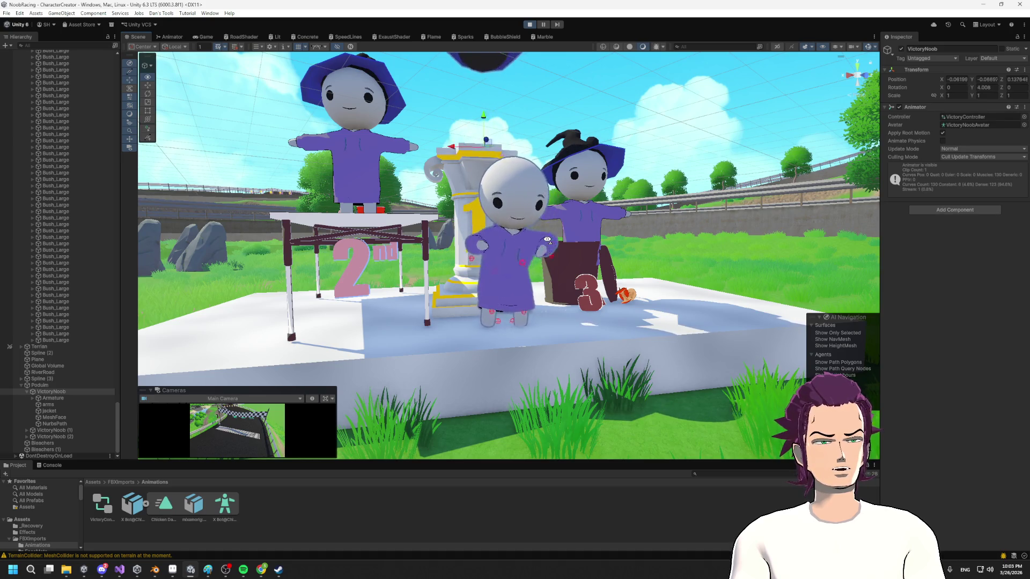
mouse_move(548, 240)
left_mouse_down()
mouse_move(571, 255)
mouse_move(528, 239)
mouse_move(493, 247)
left_mouse_up()
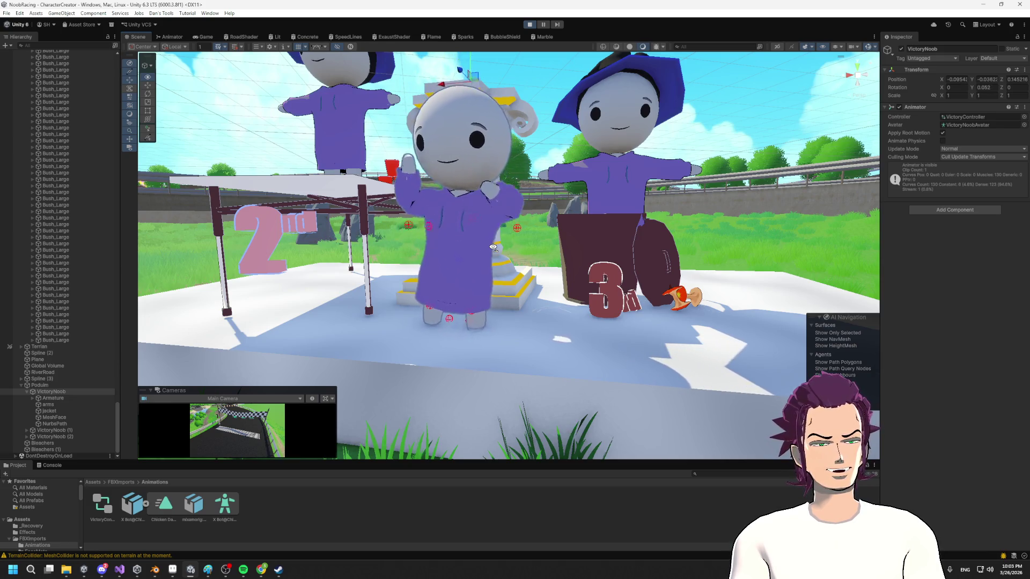
left_click_drag(493, 247, 507, 251)
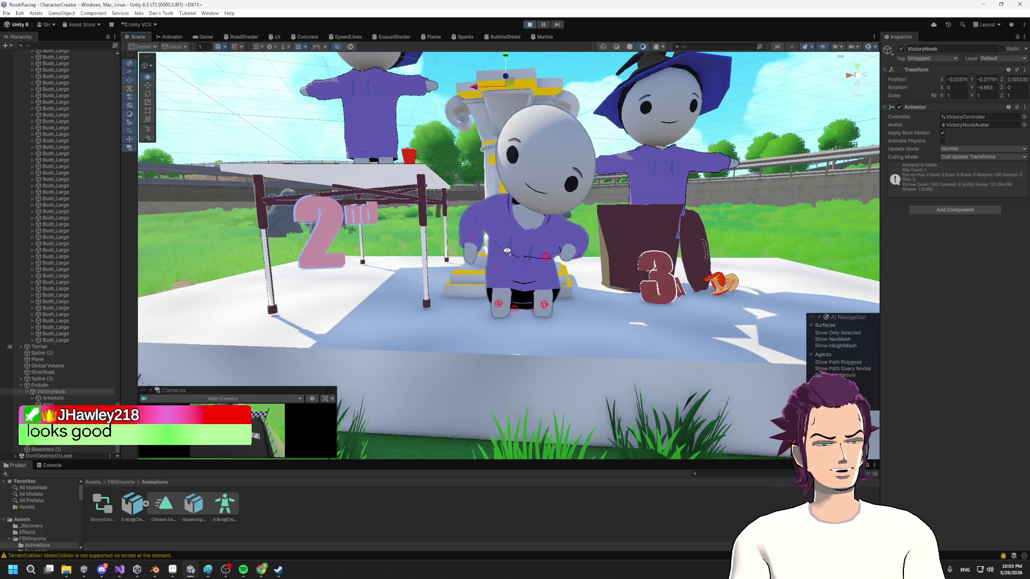
left_click_drag(507, 251, 563, 247)
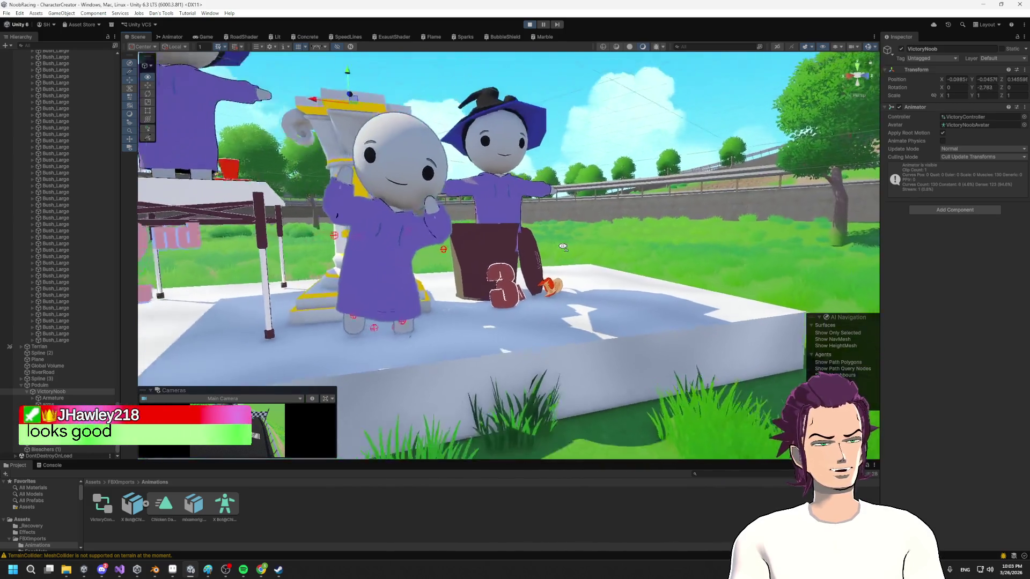
scroll(558, 246, "down", 5)
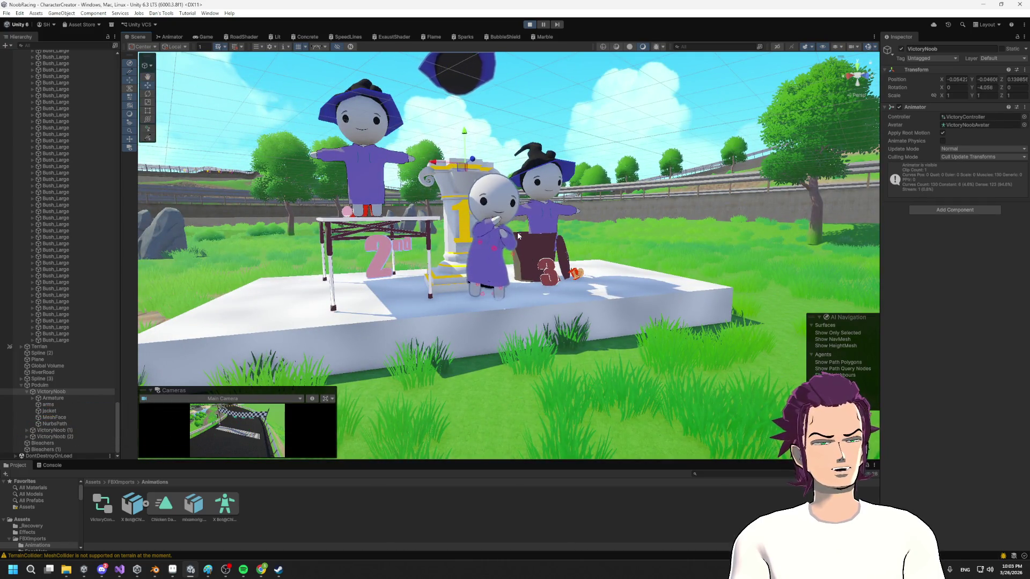
mouse_move(521, 226)
left_mouse_down()
mouse_move(513, 219)
mouse_move(486, 251)
mouse_move(461, 235)
mouse_move(504, 245)
left_mouse_up()
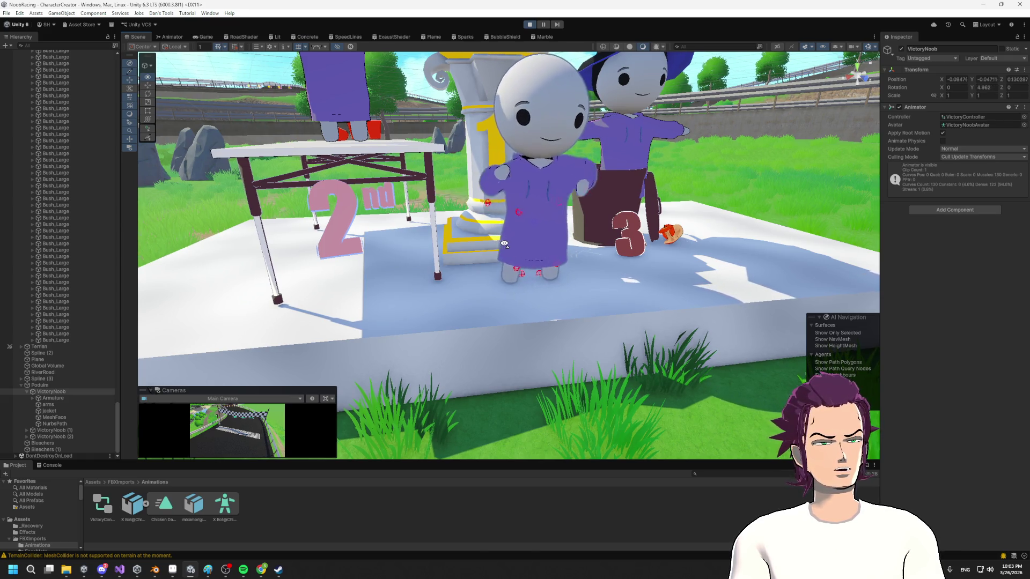
left_click_drag(504, 244, 542, 289)
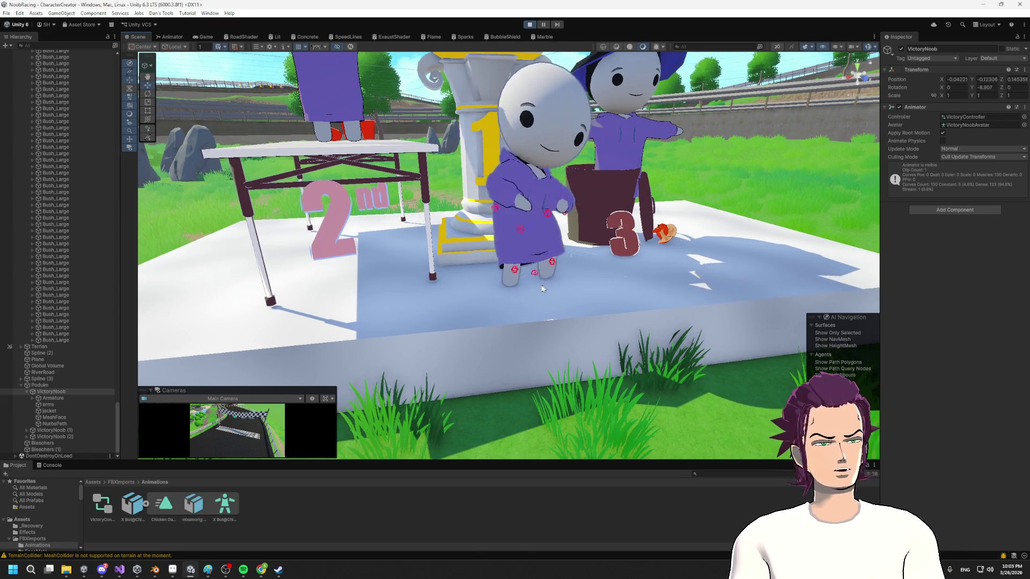
- Enable Root Transform Rotation Bake Into Pose on the Chicken Dance clip and apply
left_click(144, 507)
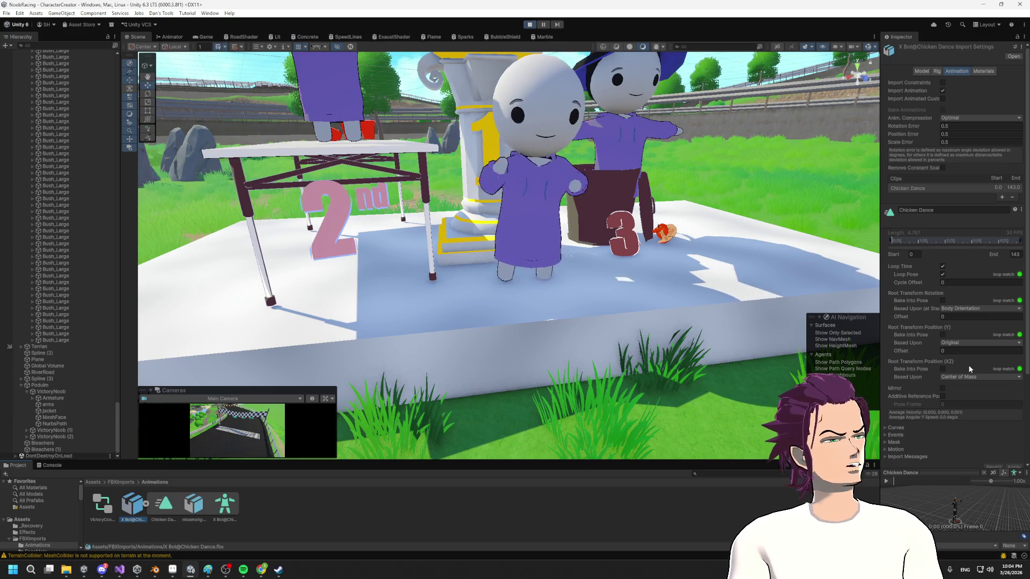
scroll(967, 365, "down", 3)
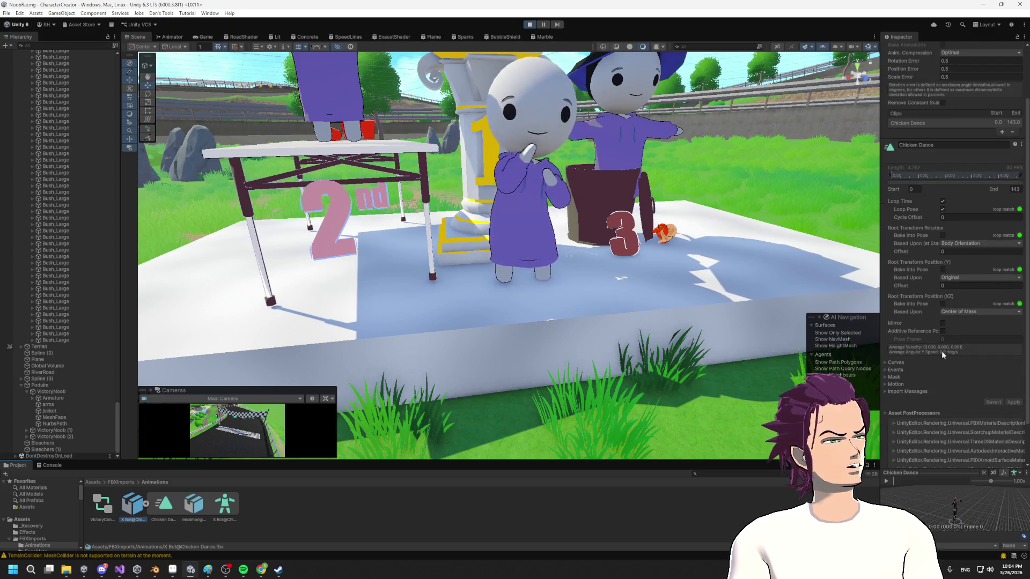
left_click(954, 277)
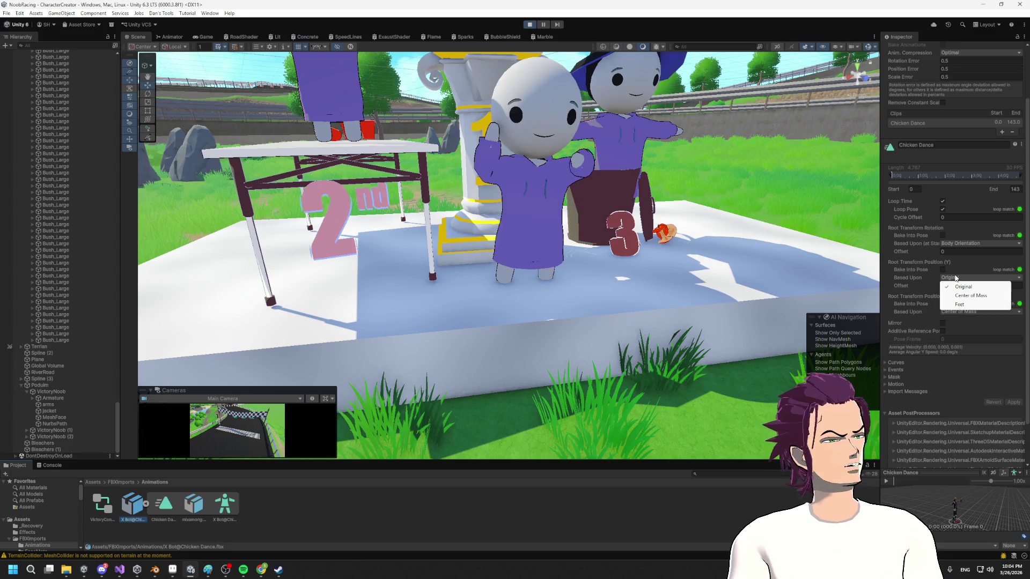
left_click(969, 377)
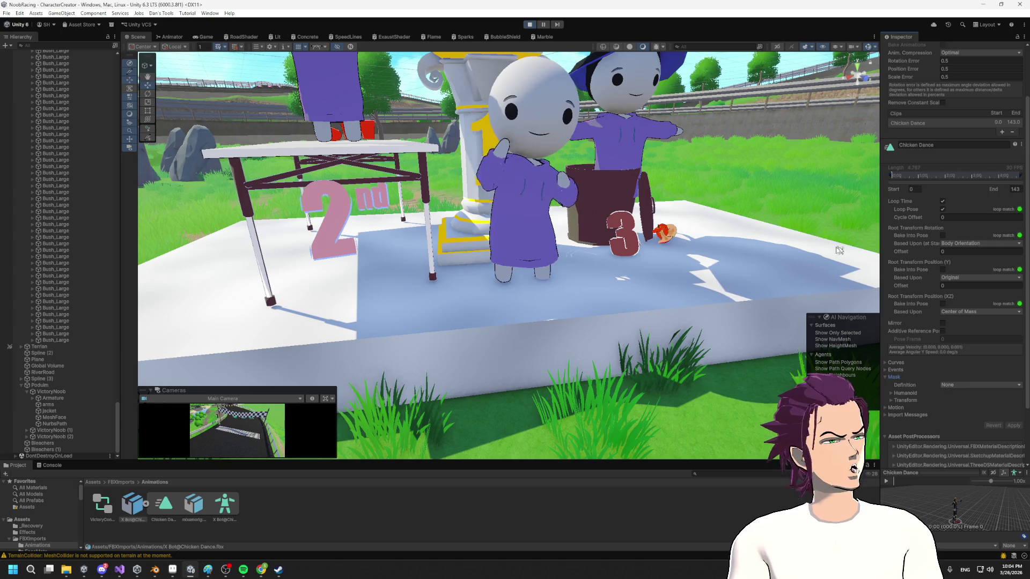
left_click(943, 236)
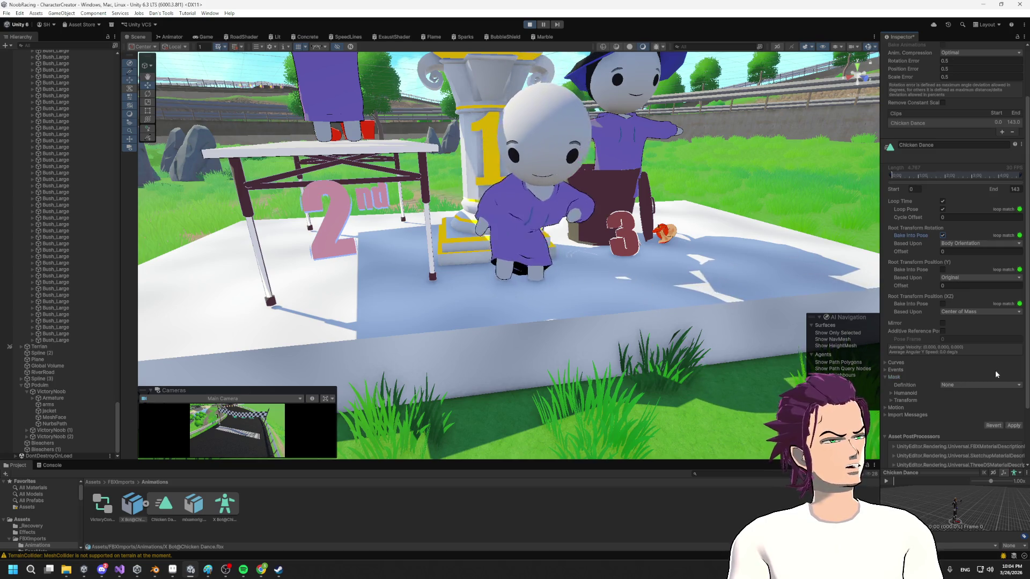
left_click(1019, 427)
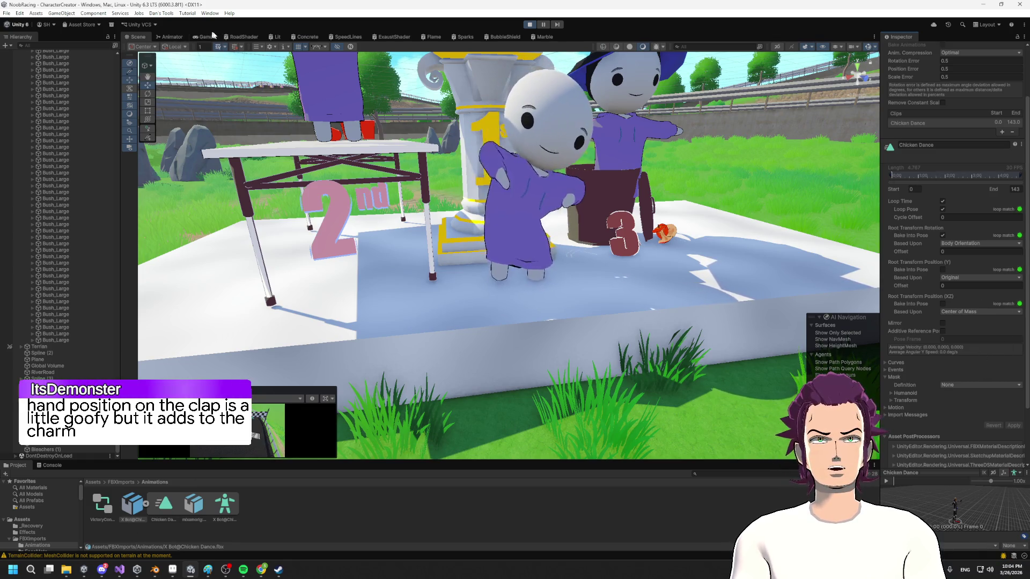
left_click(170, 37)
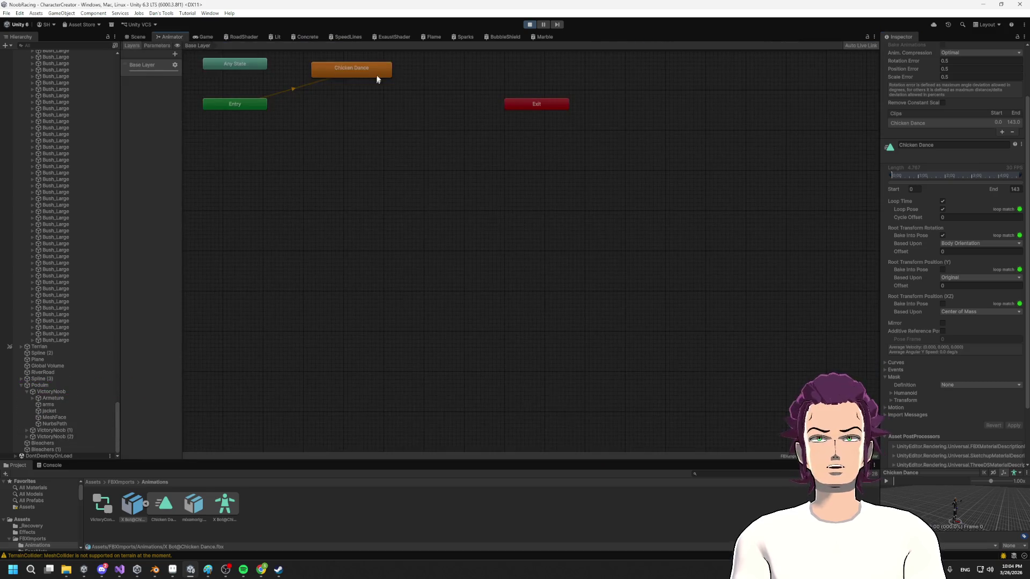
left_click(370, 72)
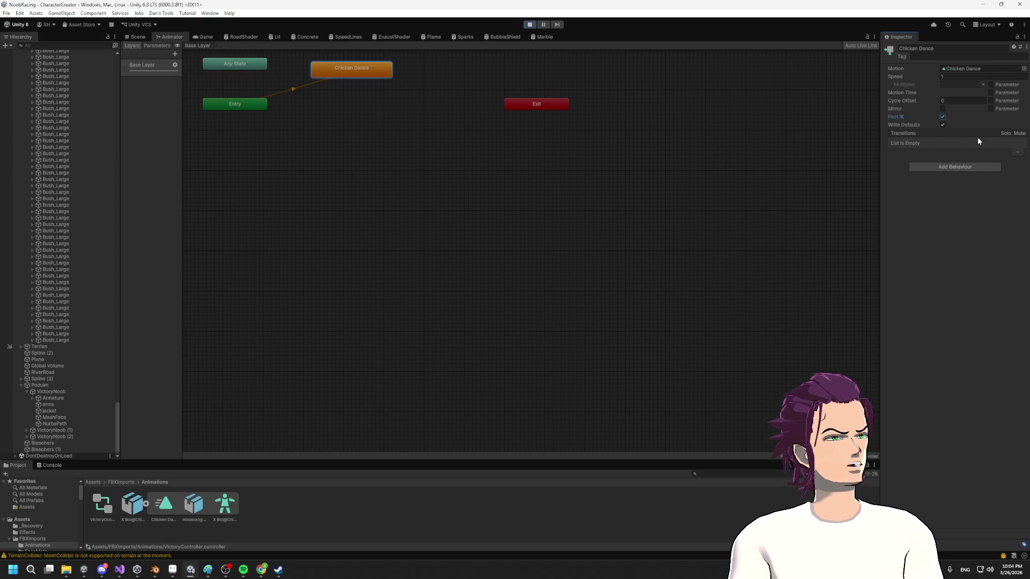
left_click(174, 65)
left_click(258, 156)
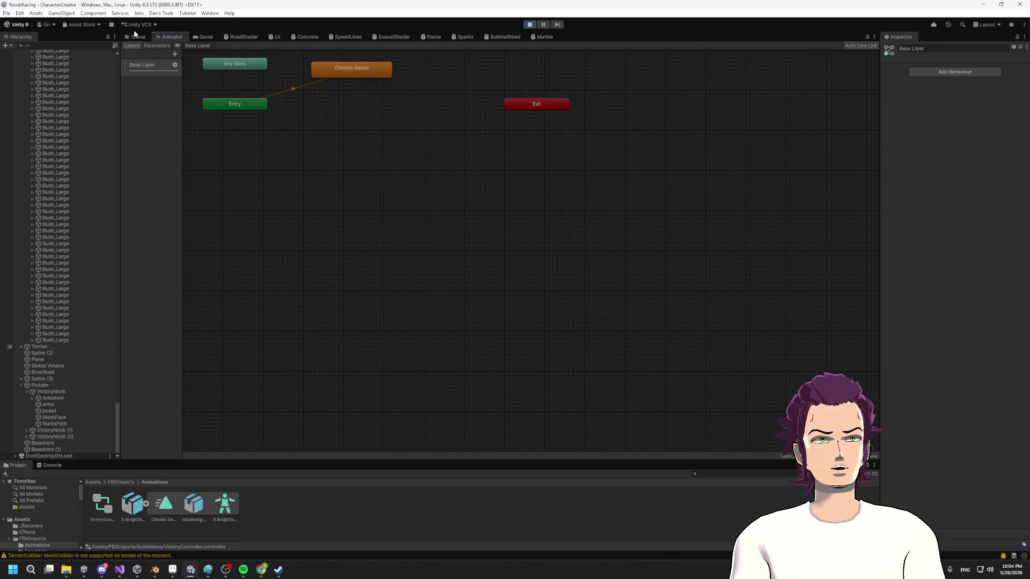
left_click(136, 36)
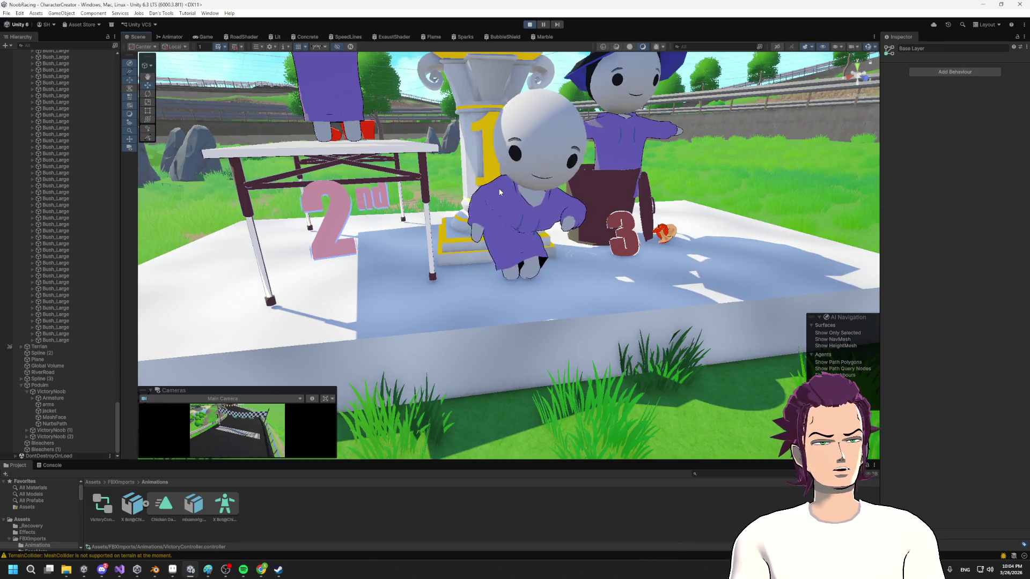
- Zoom and orbit low around the dancing podium character, then bring the Mixamo window forward
scroll(536, 214, "up", 5)
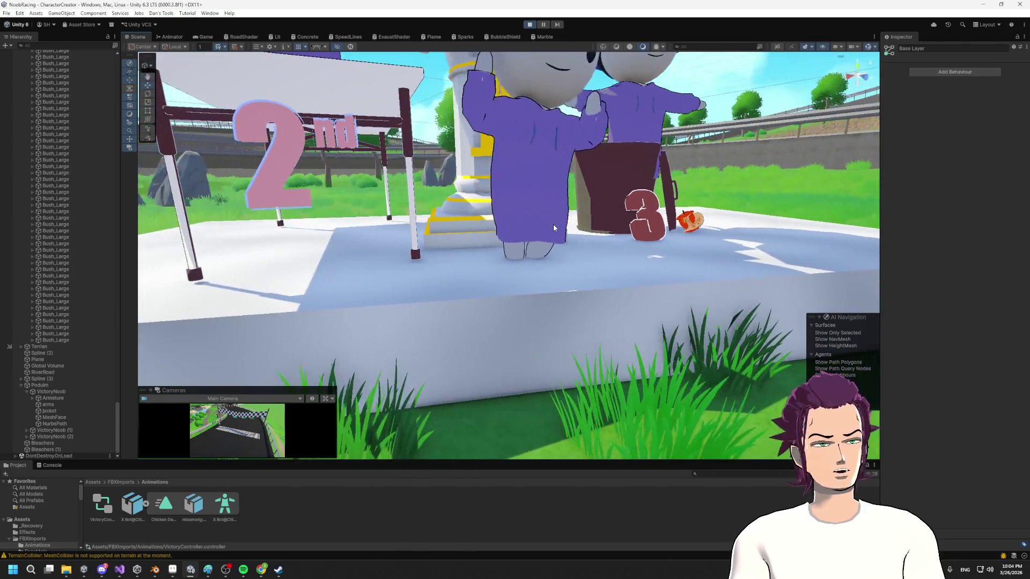
mouse_move(554, 228)
left_mouse_down()
mouse_move(529, 228)
mouse_move(623, 223)
mouse_move(424, 241)
left_mouse_up()
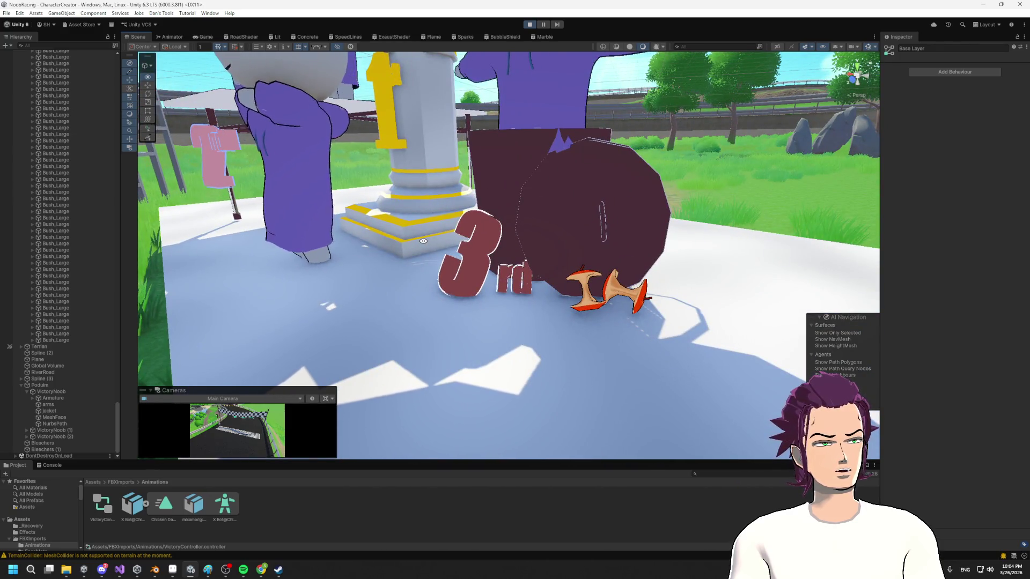
scroll(470, 239, "down", 5)
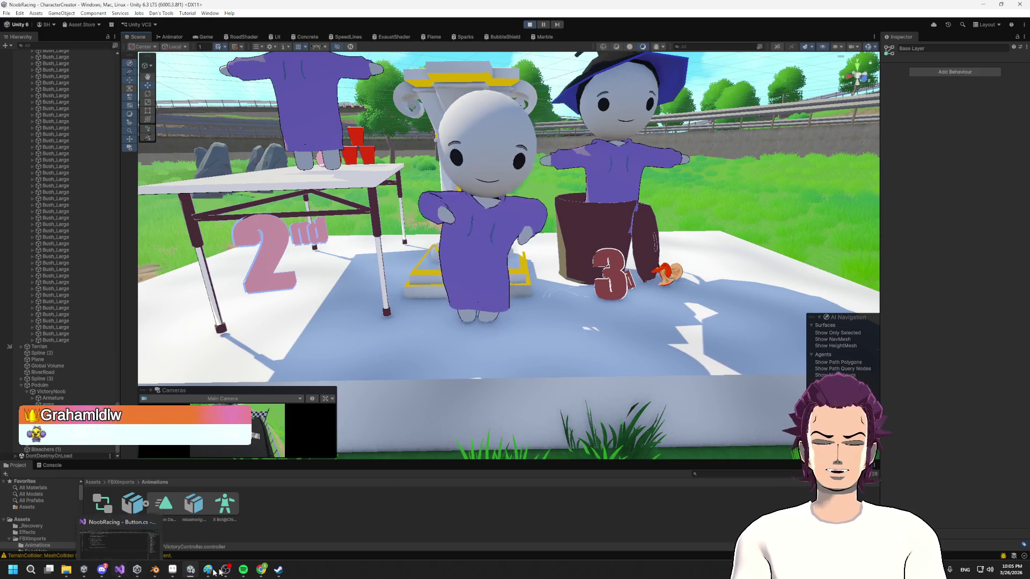
mouse_move(261, 569)
left_click(365, 534)
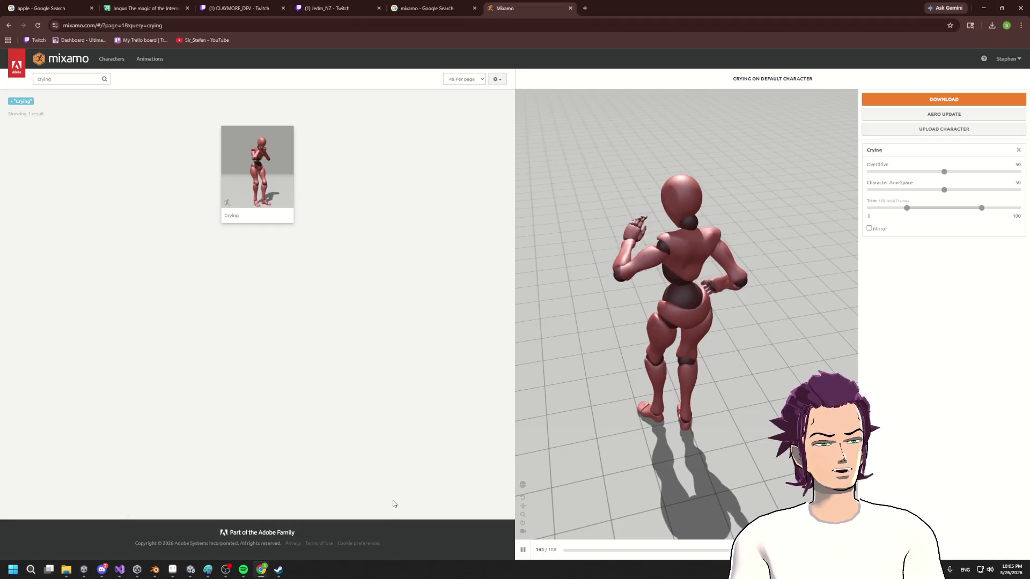
- Orbit the Crying preview, view the Unity podium from a new angle, then switch to Blender
left_click_drag(537, 322, 834, 303)
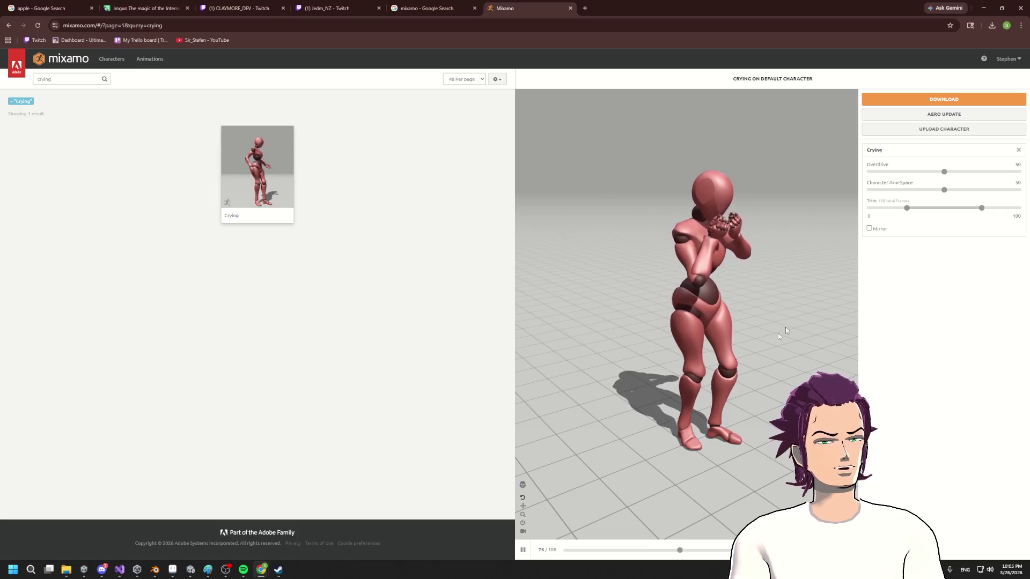
left_click(981, 8)
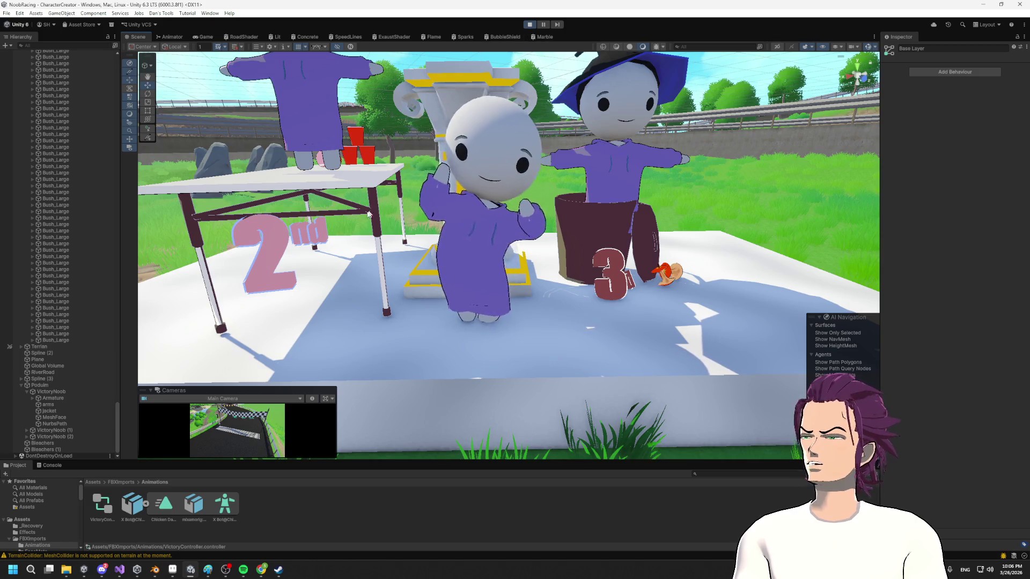
left_click_drag(325, 267, 440, 254)
scroll(440, 254, "down", 6)
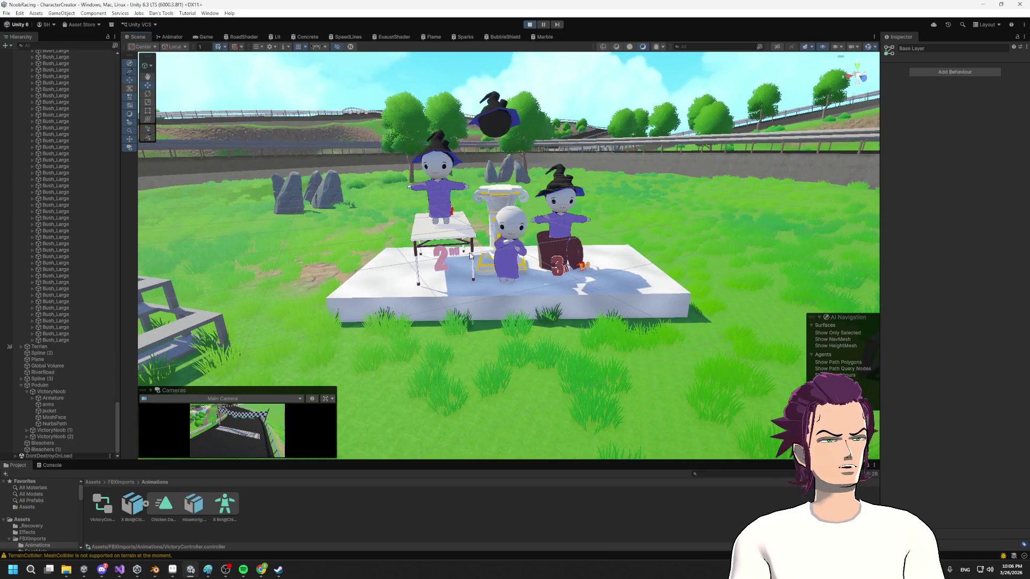
left_click(156, 573)
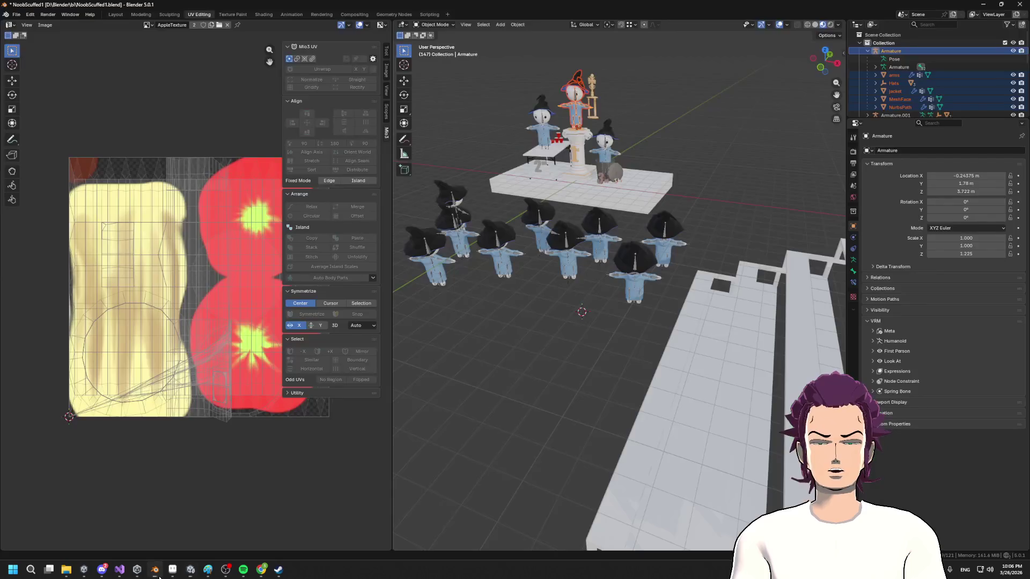
- Save NoobScuffed1.blend, nudge the UV editor border, and bring the Mixamo window forward
key("ctrl+s")
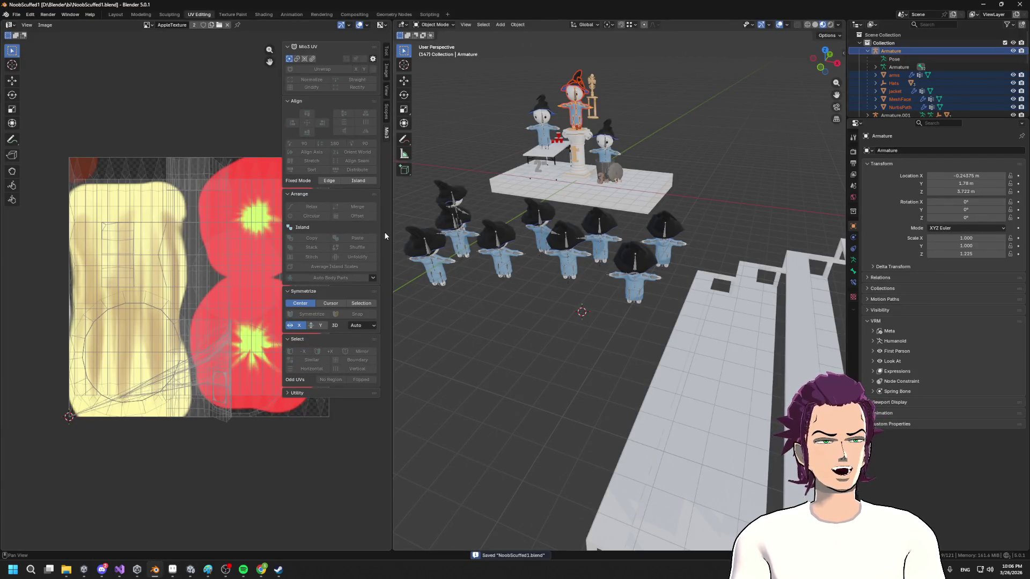
left_click_drag(390, 227, 393, 228)
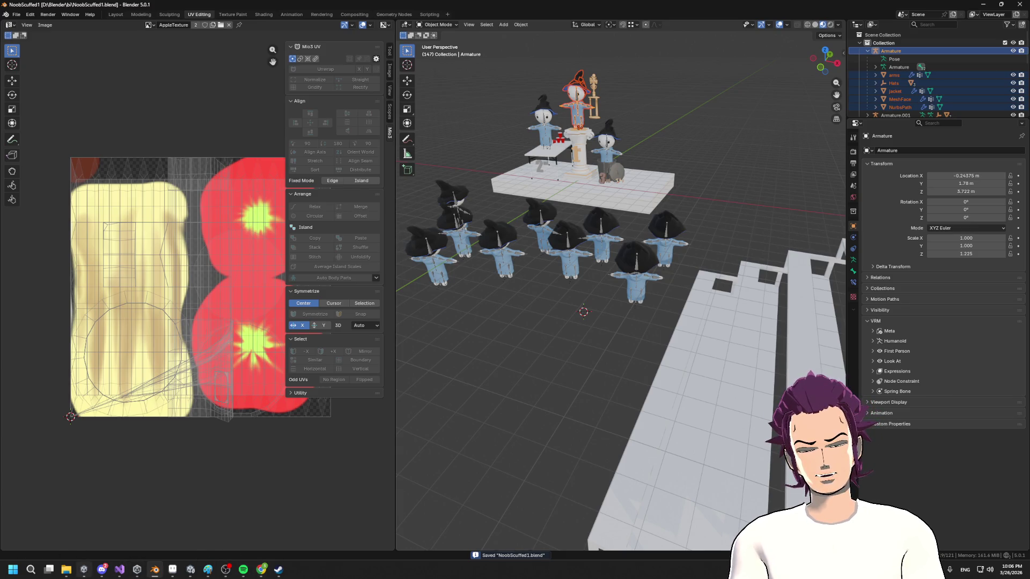
mouse_move(261, 570)
left_click(349, 529)
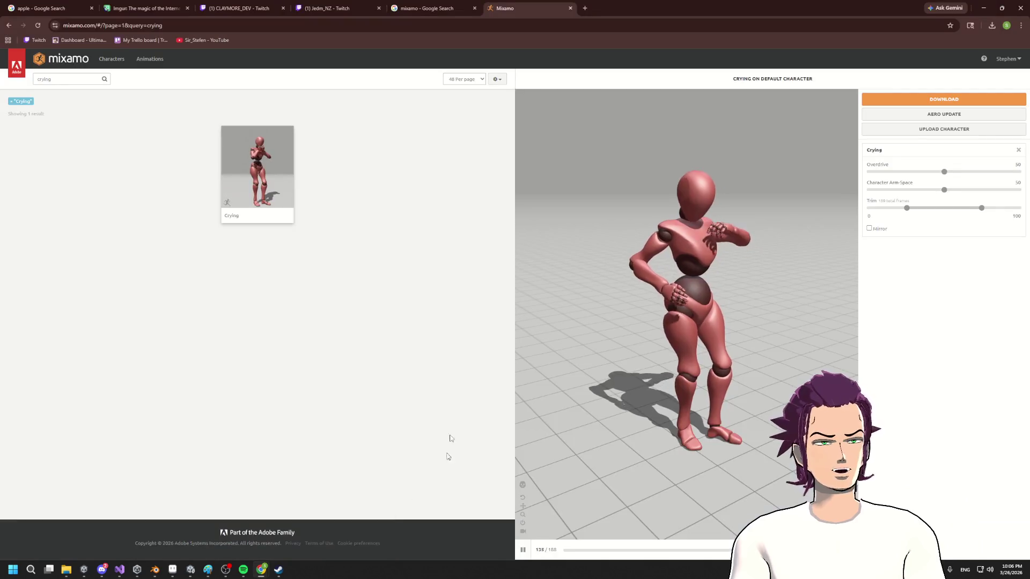
- Search Mixamo for 'dance' and load Chicken Dance in the preview
left_click(40, 80)
type("ance")
key("Return")
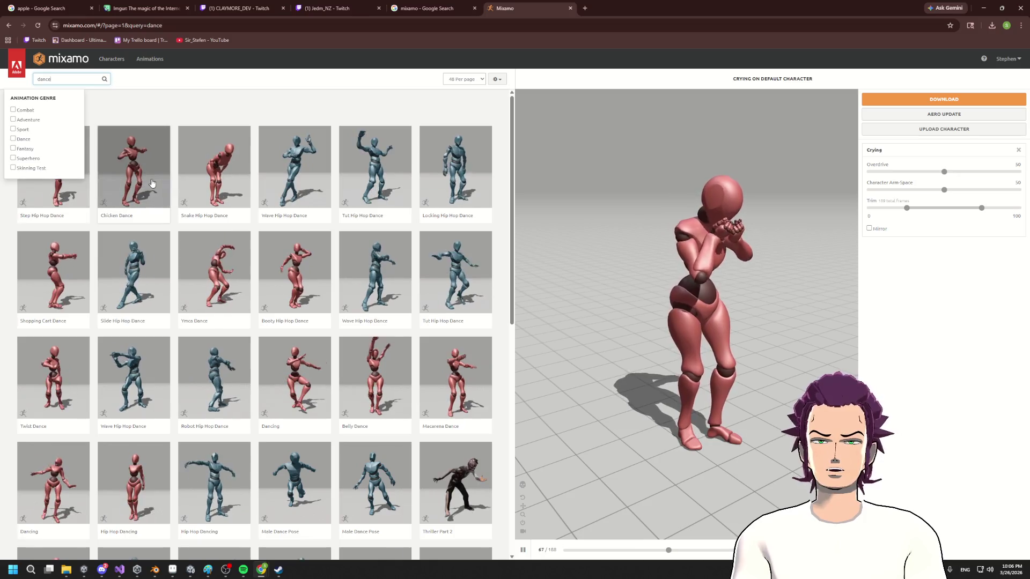
left_click(134, 167)
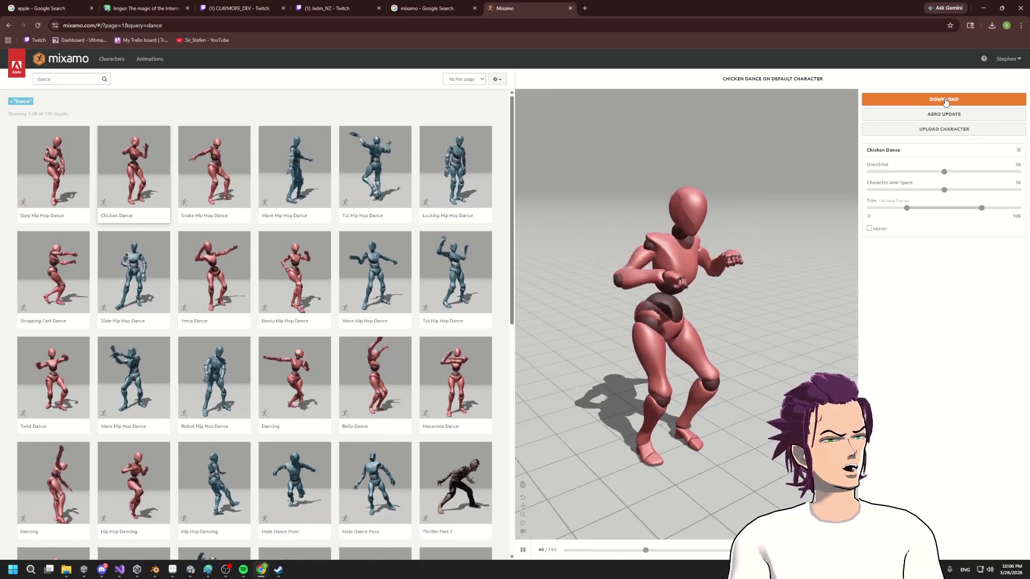
- Download Chicken Dance as FBX Binary with skin, then return to Blender
left_click(944, 100)
left_click(438, 133)
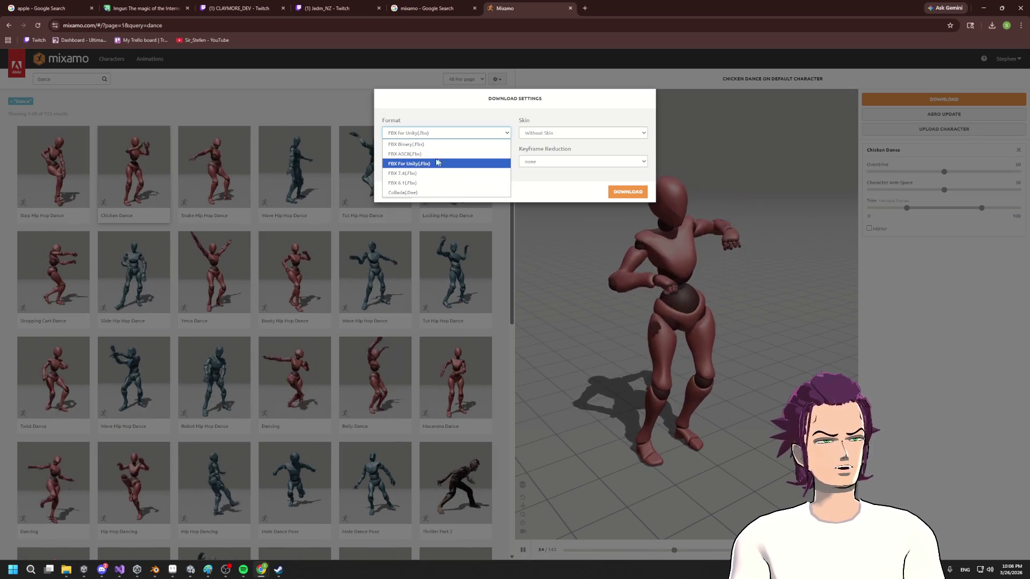
left_click(453, 145)
left_click(566, 133)
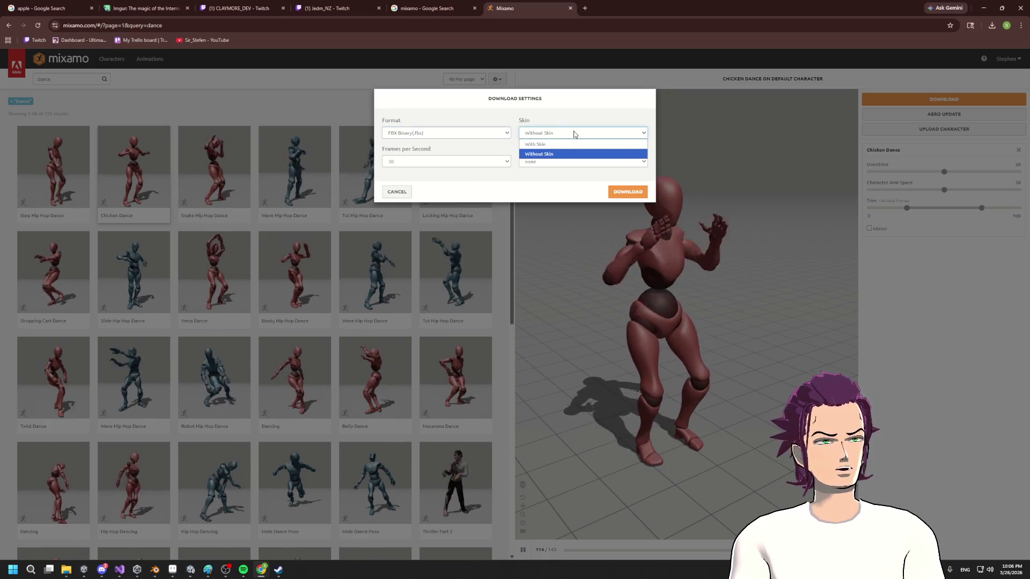
left_click(549, 145)
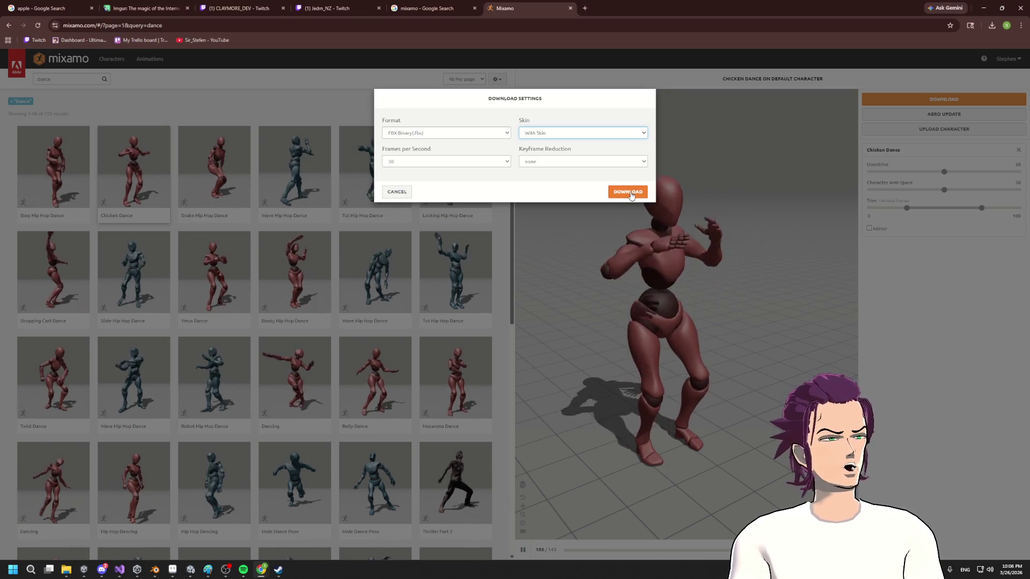
left_click(630, 193)
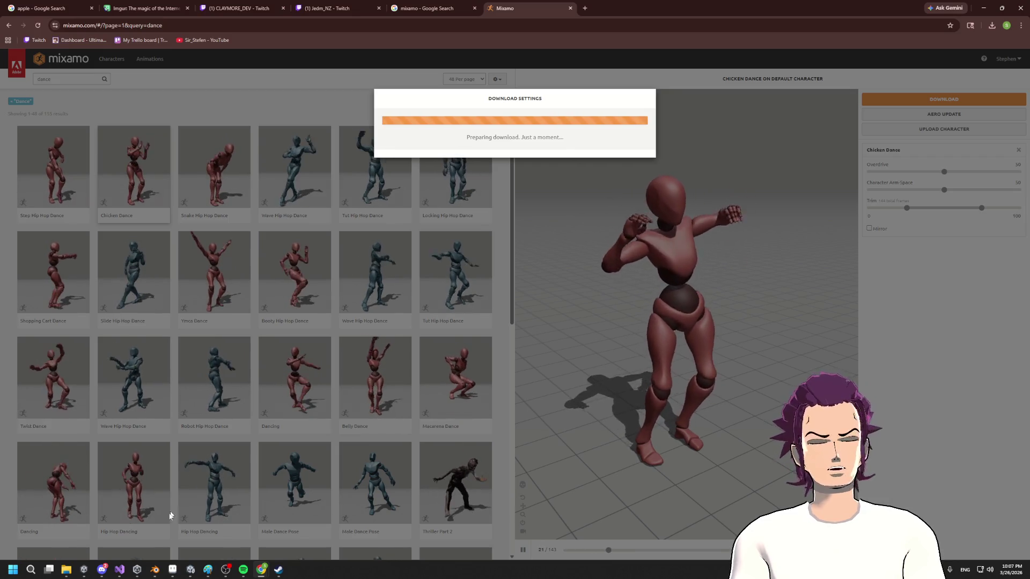
key("alt+Tab")
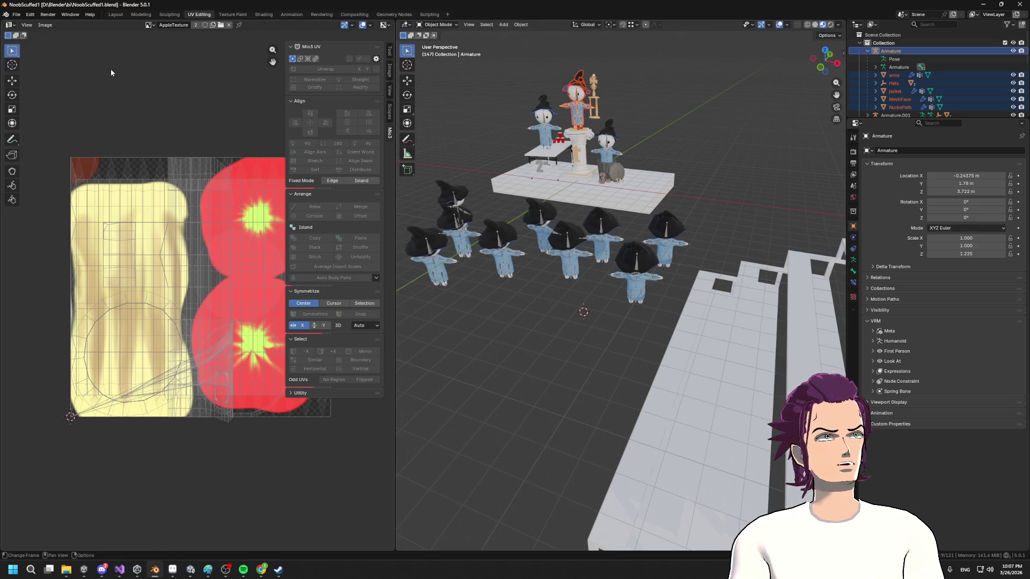
- Widen the UV editor and import Chicken Dance.fbx from Downloads via File > Import > FBX
mouse_move(396, 87)
left_mouse_down()
mouse_move(489, 87)
mouse_move(425, 87)
left_mouse_up()
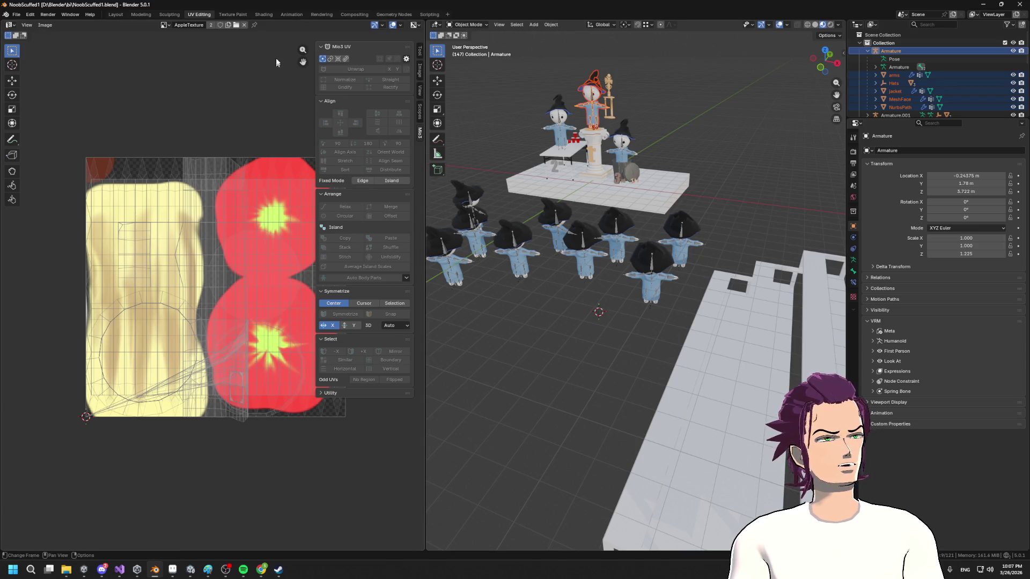
left_click(16, 15)
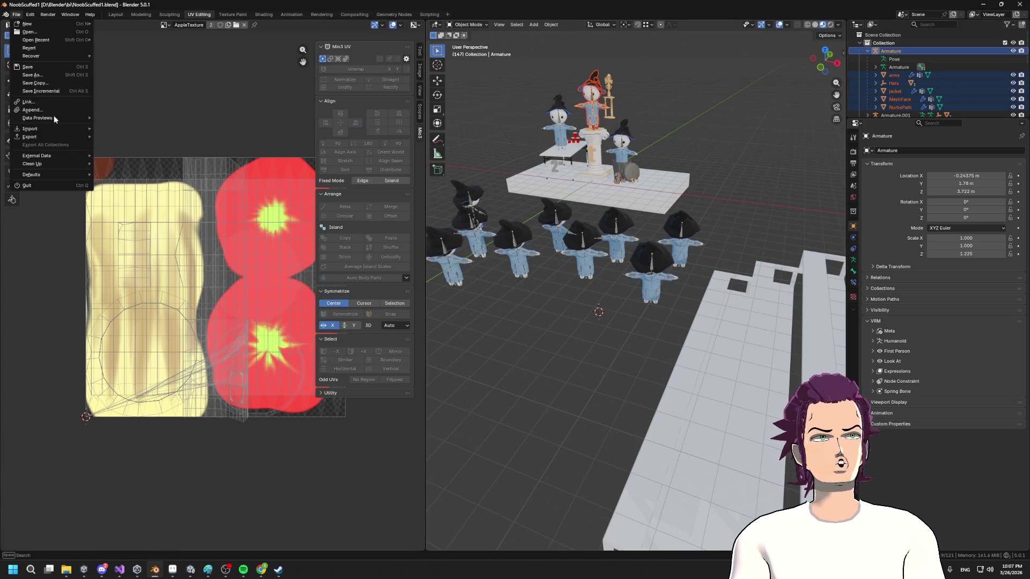
mouse_move(42, 128)
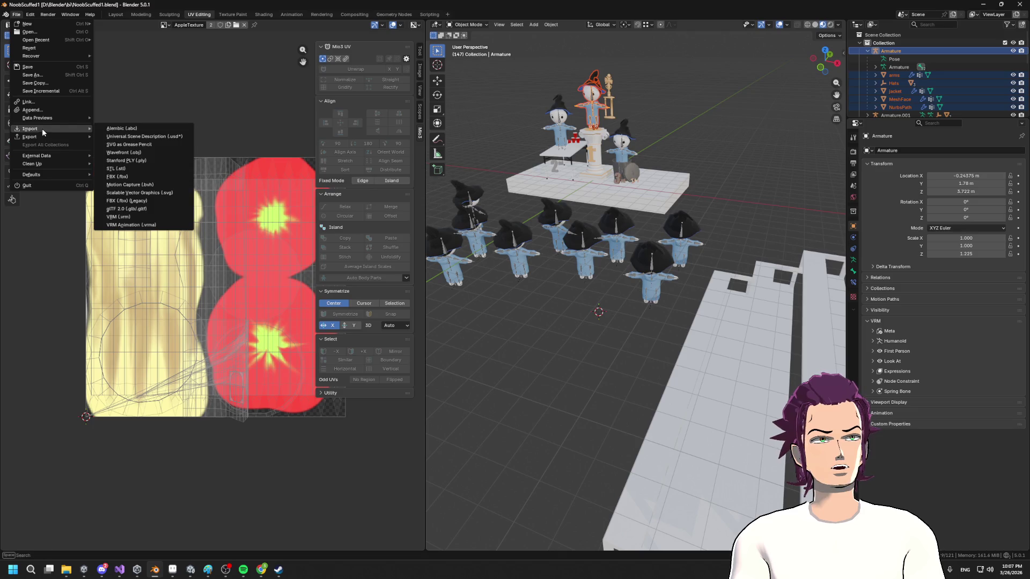
left_click(134, 179)
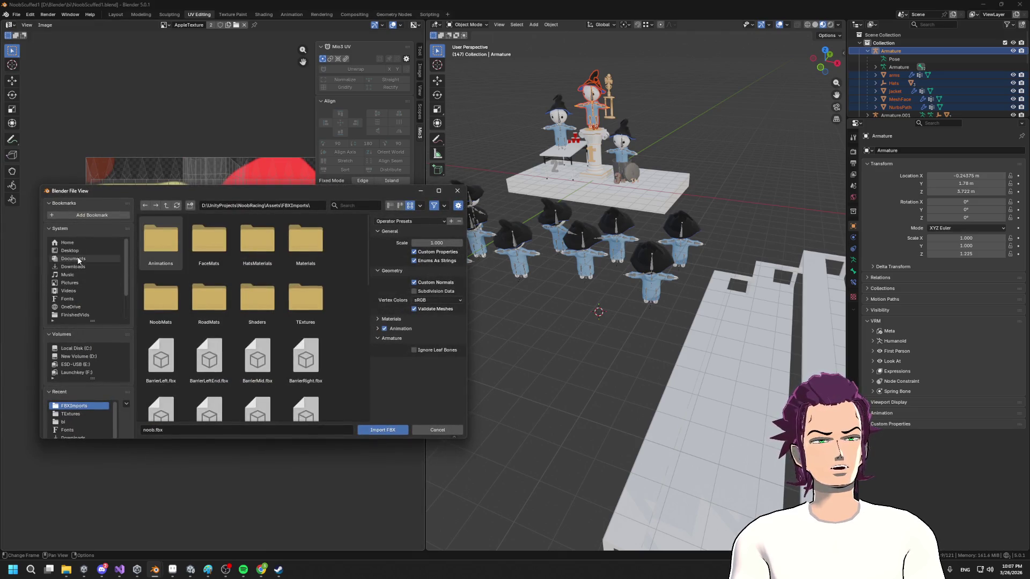
left_click(79, 267)
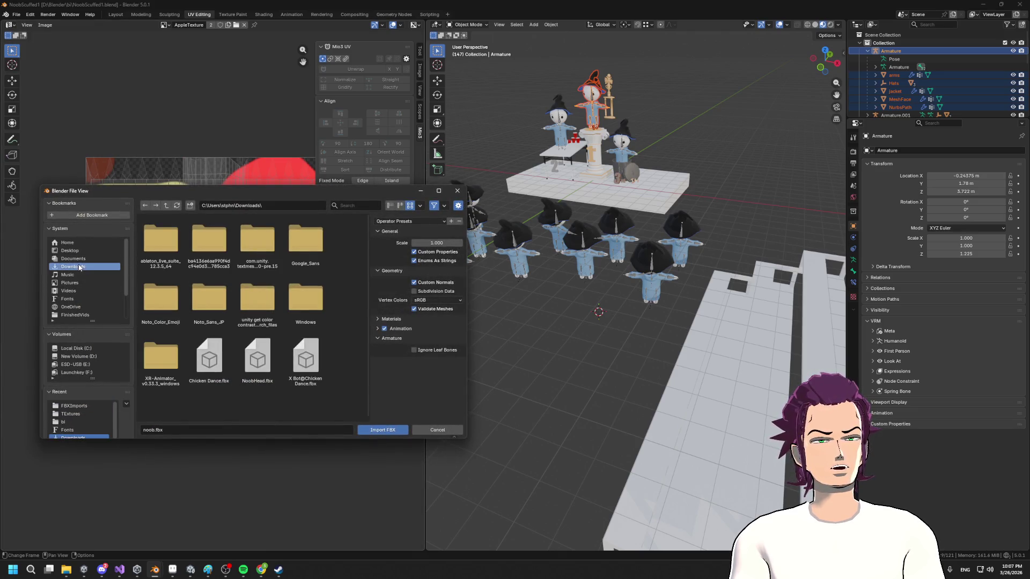
double_click(212, 358)
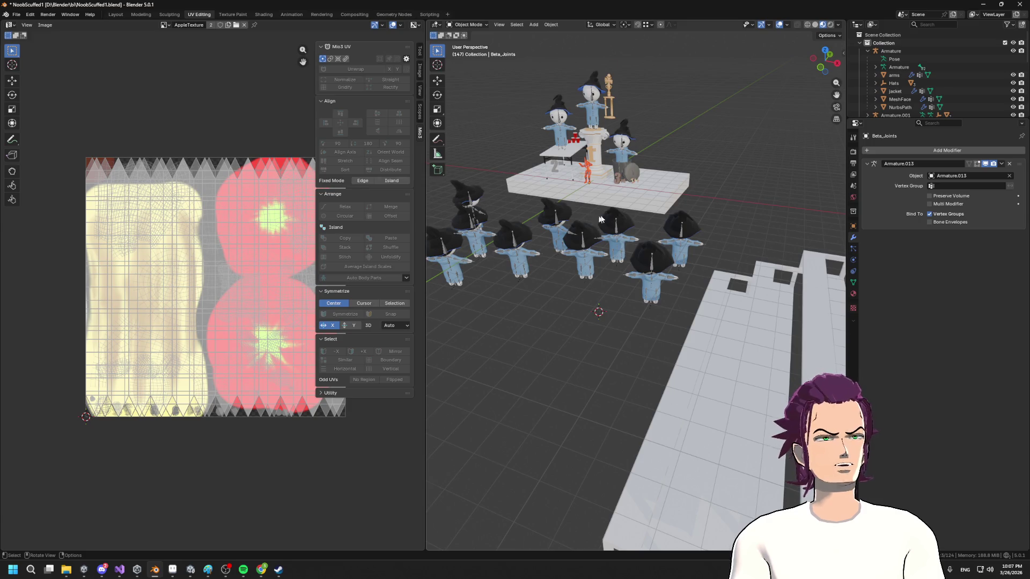
- Switch to Layout, frame the imported dancer and orbit to a frontal view of the podium
scroll(594, 222, "up", 2)
right_click(574, 110)
right_click(617, 135)
left_click_drag(578, 96, 675, 156)
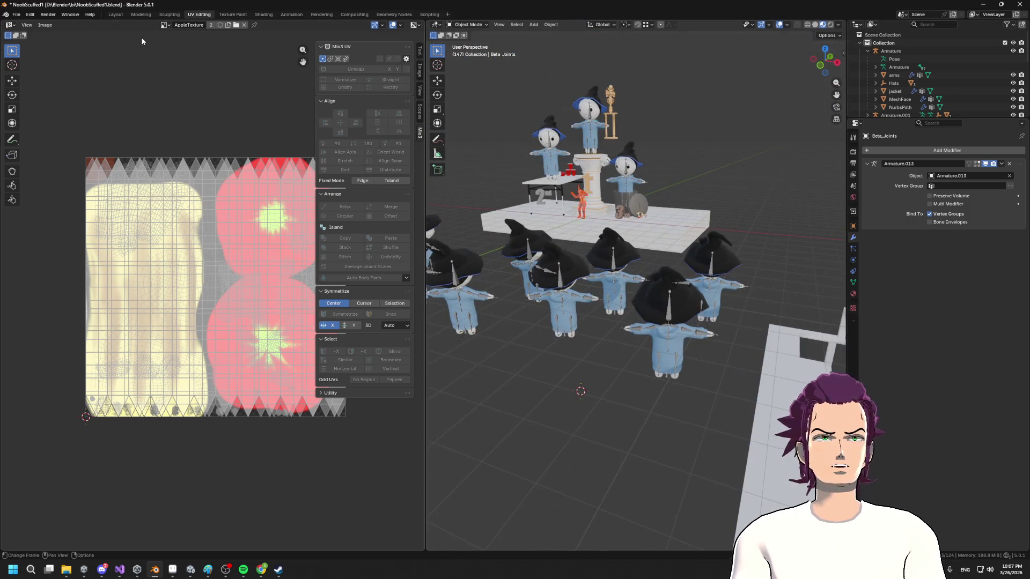
left_click(113, 15)
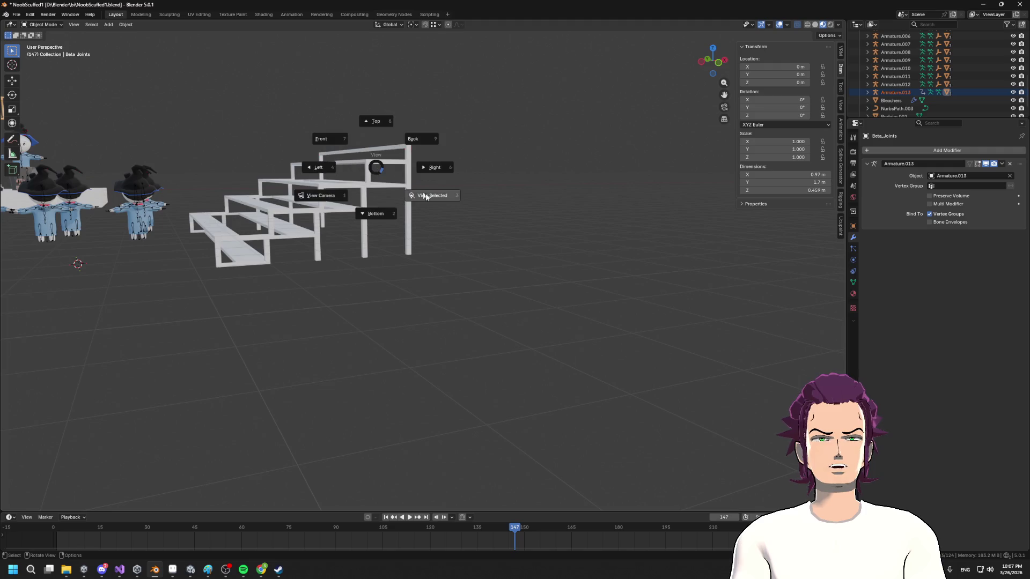
key("KP_Decimal")
scroll(444, 198, "down", 5)
mouse_move(444, 197)
left_mouse_down()
mouse_move(402, 210)
mouse_move(401, 189)
left_mouse_up()
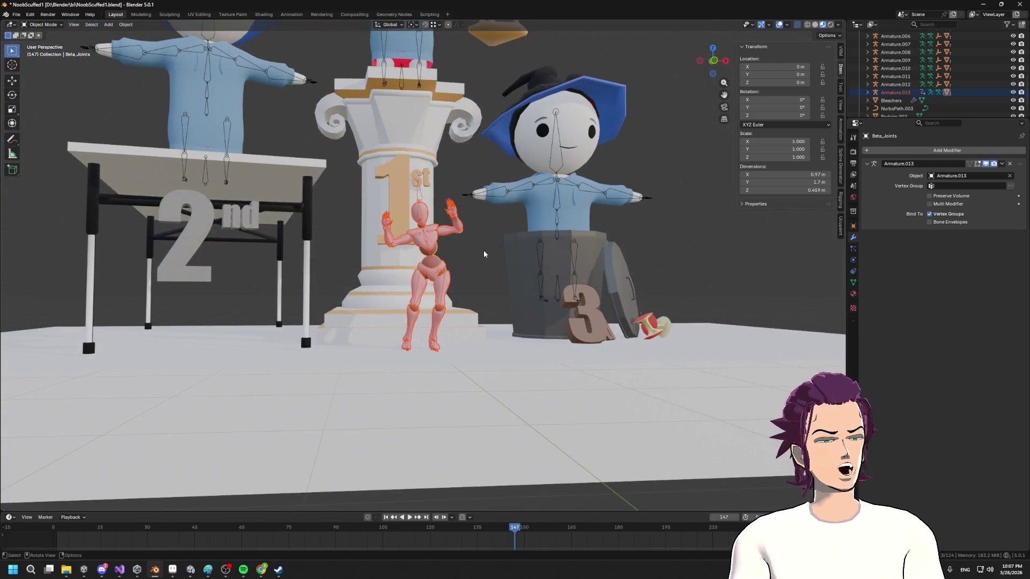
left_click_drag(457, 245, 435, 217)
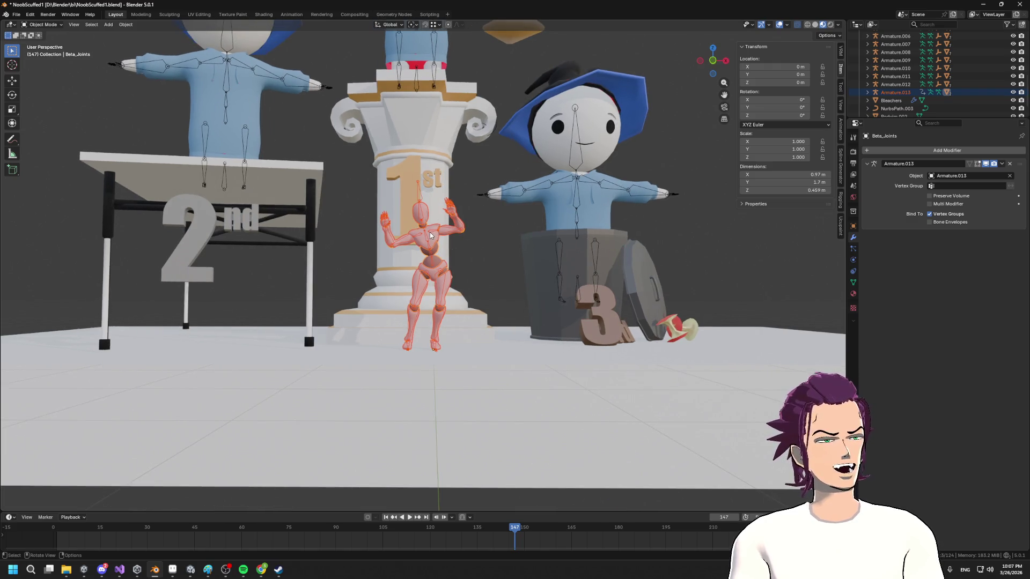
- Select the noob armature, toggle the VRM Humanoid panel, then select the pink dancer's armature
left_click(434, 51)
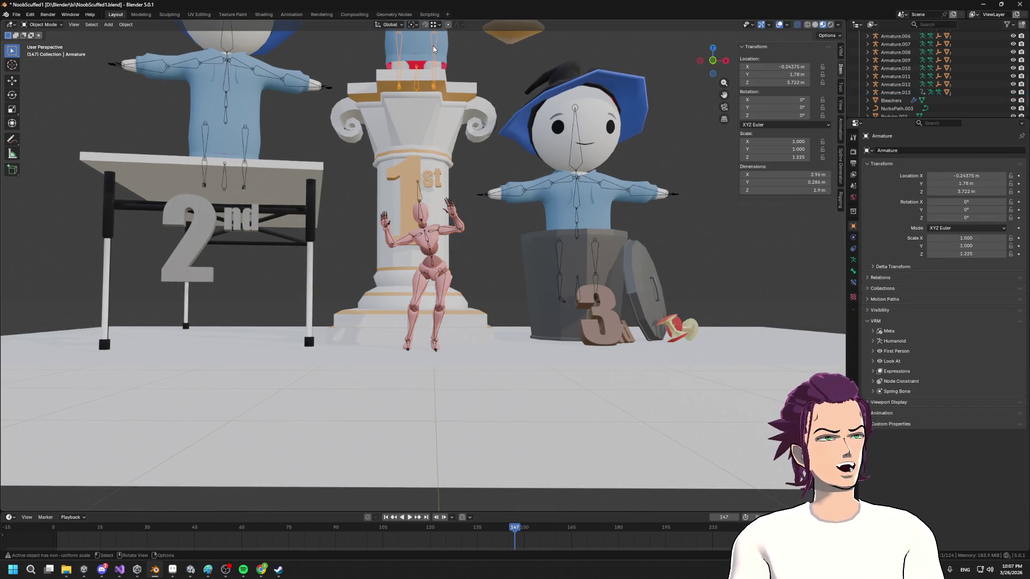
left_click(895, 342)
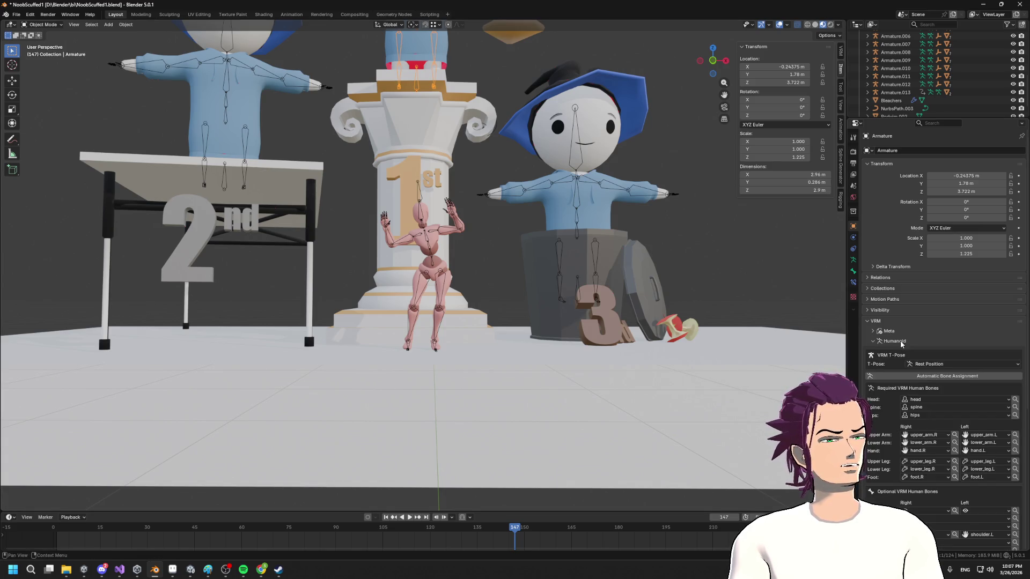
left_click(902, 342)
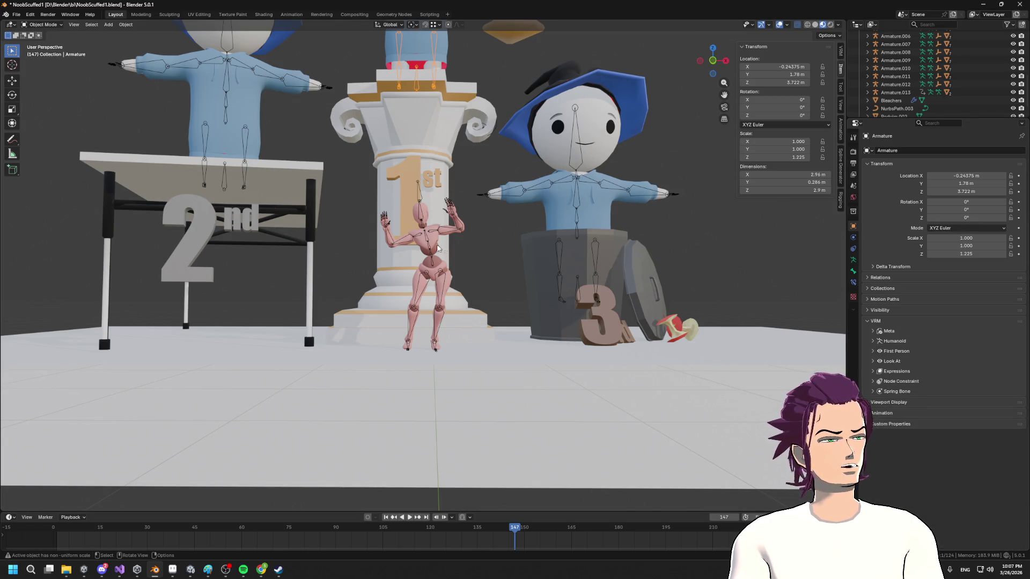
left_click(428, 239)
scroll(523, 252, "down", 6)
scroll(518, 231, "up", 4)
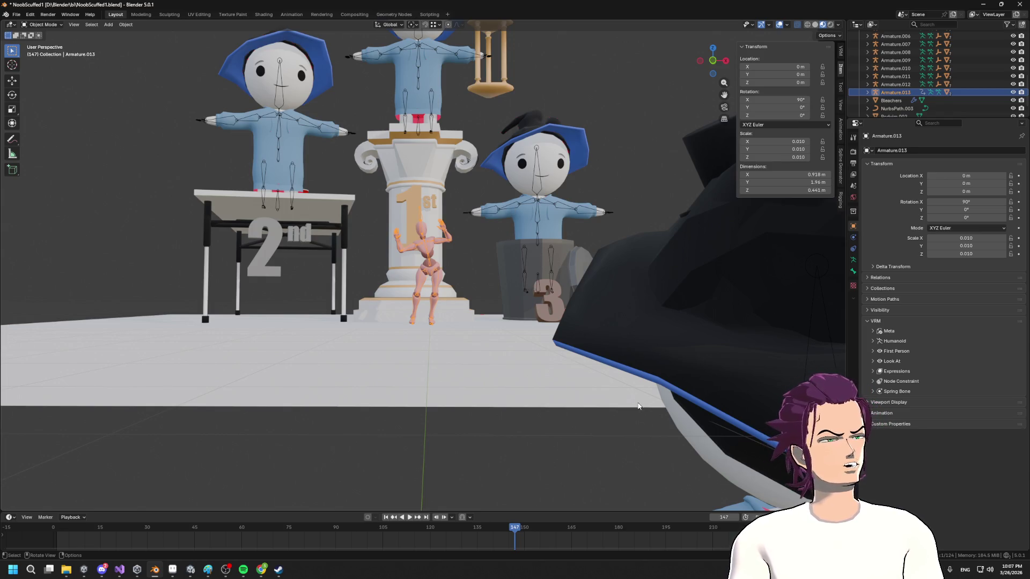
- Enlarge the timeline, face the podium head-on, and scrub the animation back to frame 0
mouse_move(622, 396)
left_mouse_down()
mouse_move(565, 304)
mouse_move(574, 321)
left_mouse_up()
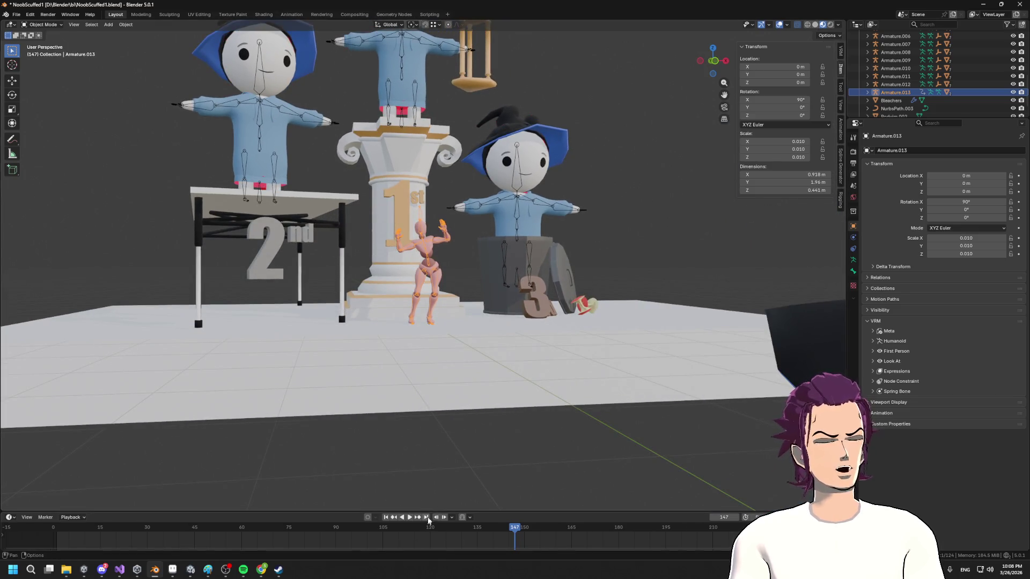
mouse_move(432, 512)
left_mouse_down()
mouse_move(452, 361)
mouse_move(454, 378)
left_mouse_up()
mouse_move(461, 300)
left_mouse_down()
mouse_move(482, 321)
mouse_move(456, 4)
left_mouse_up()
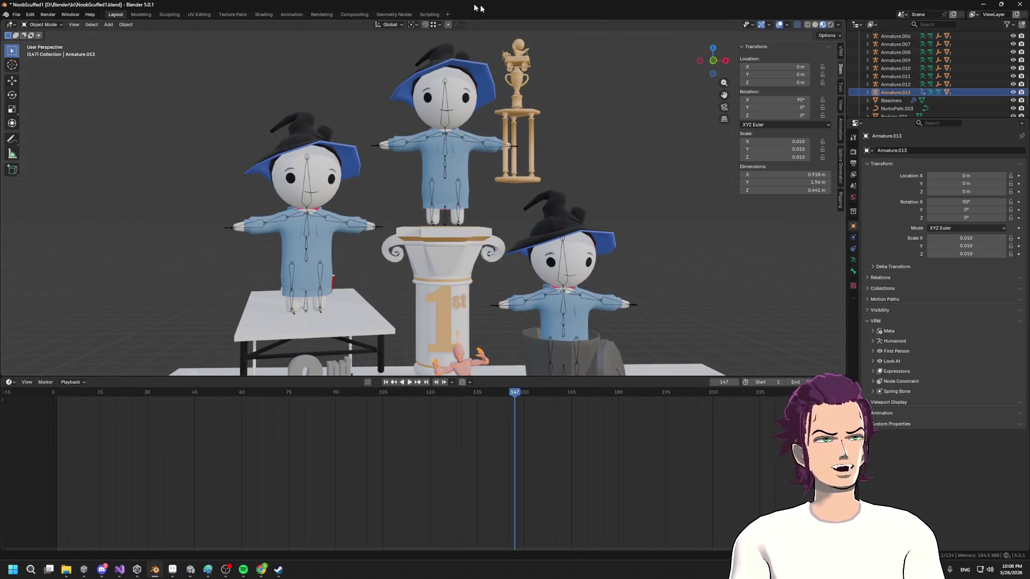
left_click(68, 383)
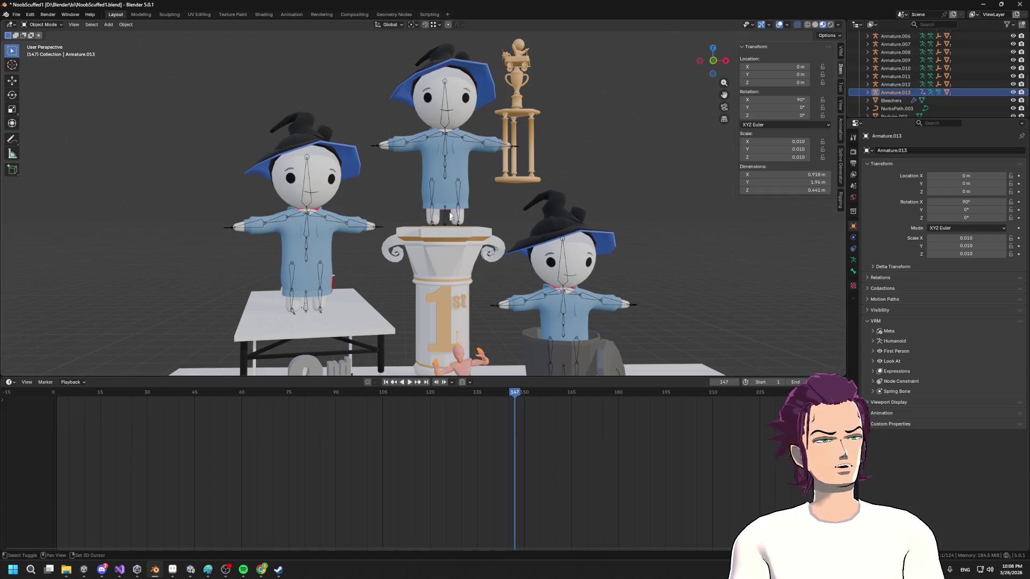
scroll(491, 305, "down", 4, "shift")
left_click(853, 273)
mouse_move(515, 399)
left_mouse_down()
mouse_move(593, 403)
mouse_move(48, 449)
mouse_move(240, 427)
mouse_move(53, 394)
mouse_move(179, 417)
mouse_move(278, 413)
left_mouse_up()
mouse_move(351, 407)
left_mouse_down()
mouse_move(56, 396)
mouse_move(404, 398)
mouse_move(384, 397)
mouse_move(436, 389)
mouse_move(51, 389)
left_mouse_up()
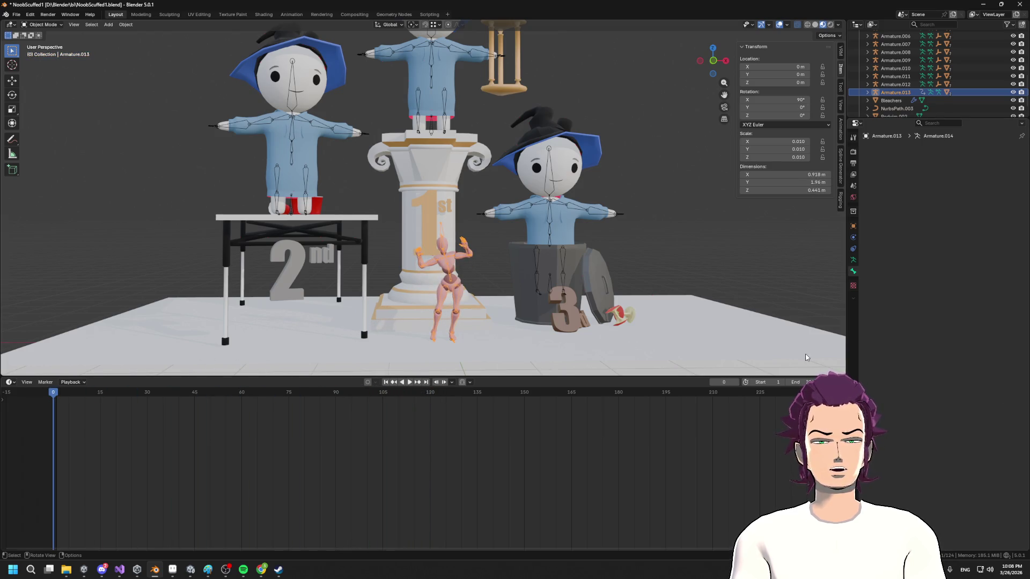
mouse_move(501, 375)
left_mouse_down()
mouse_move(501, 223)
mouse_move(502, 357)
left_mouse_up()
- Switch to Chrome and open a new browser tab
left_click(261, 569)
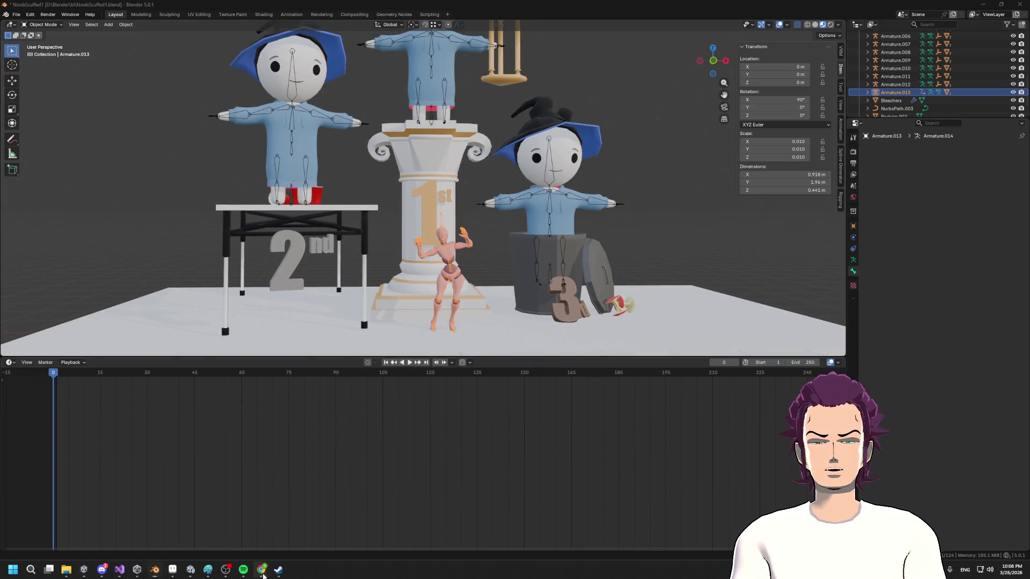
left_click(252, 521)
left_click(586, 7)
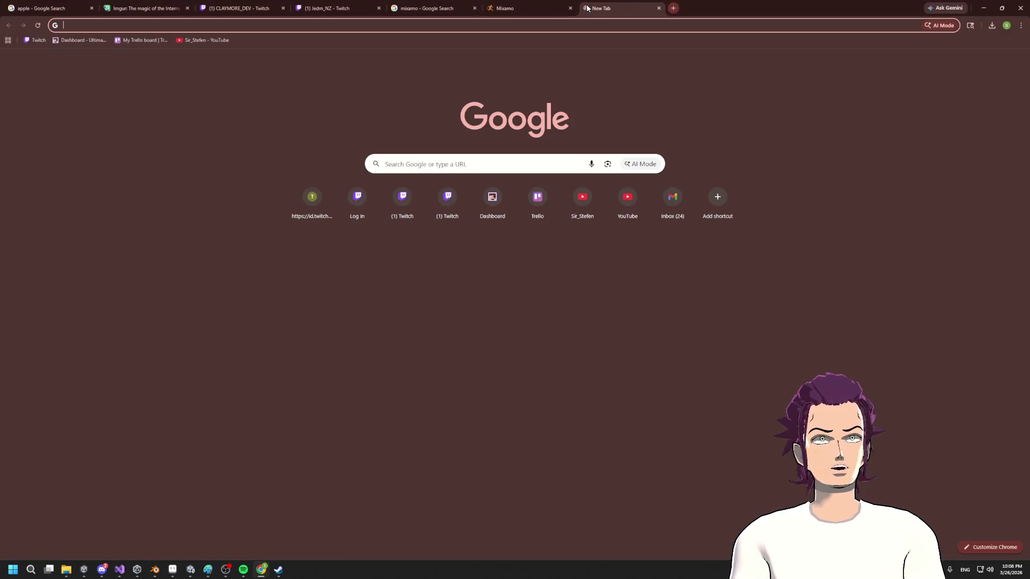
- Google 'blender retarget animation to new model' and open the Retarget Animations to Any Rig video
type("blend")
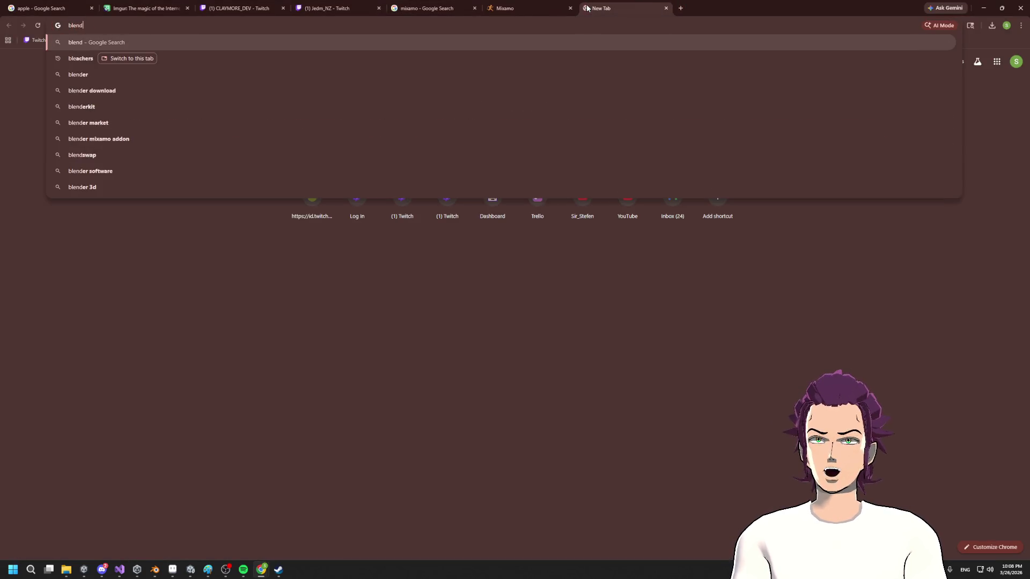
type("er retart")
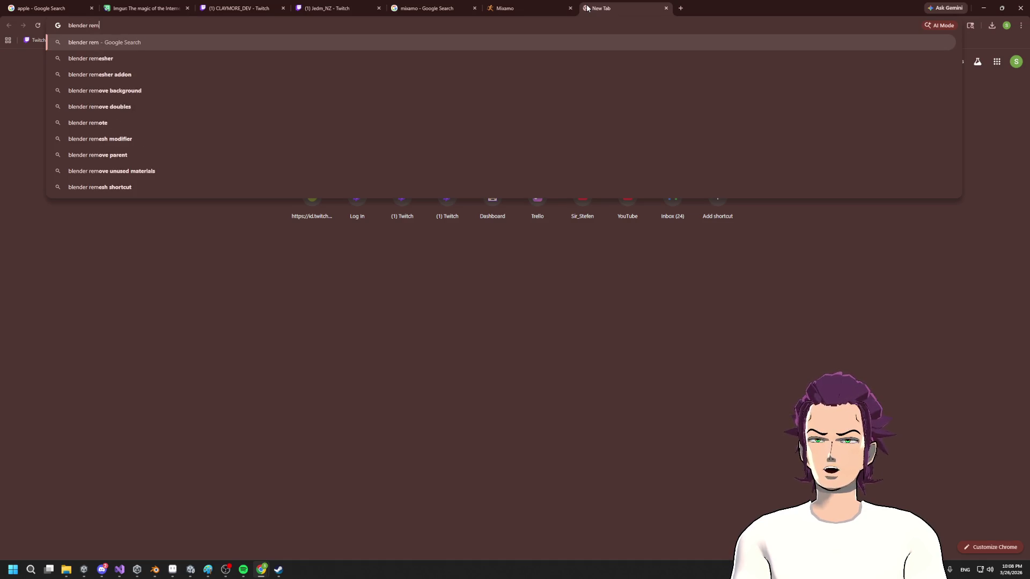
key("BackSpace")
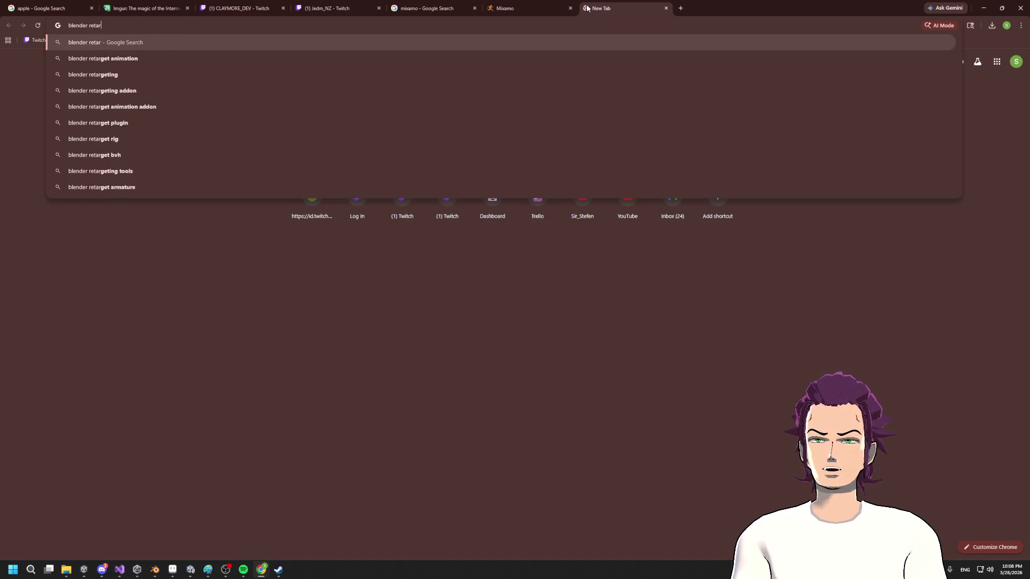
key("Down")
type("to new")
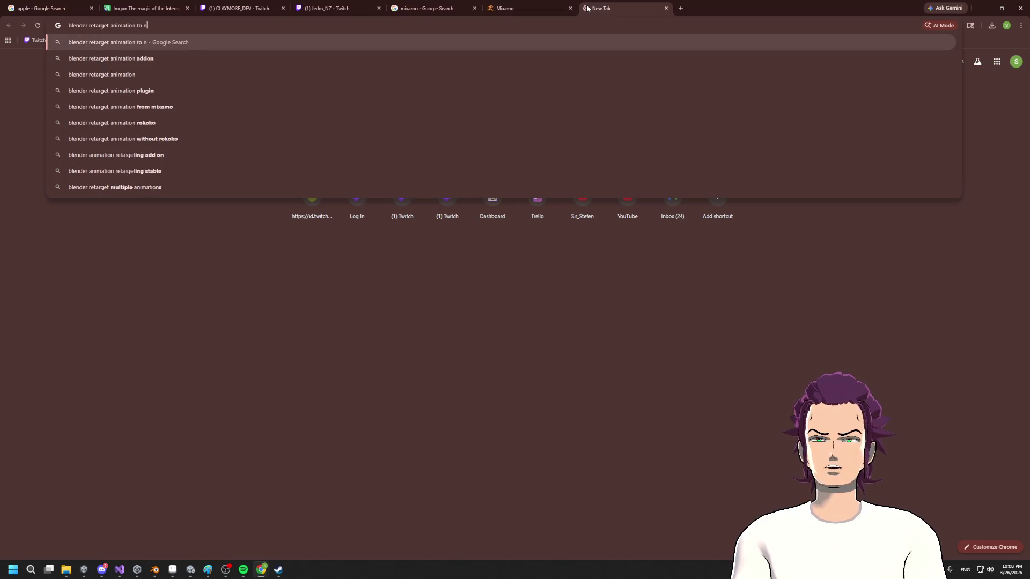
key("Down")
key("Down")
key("Down")
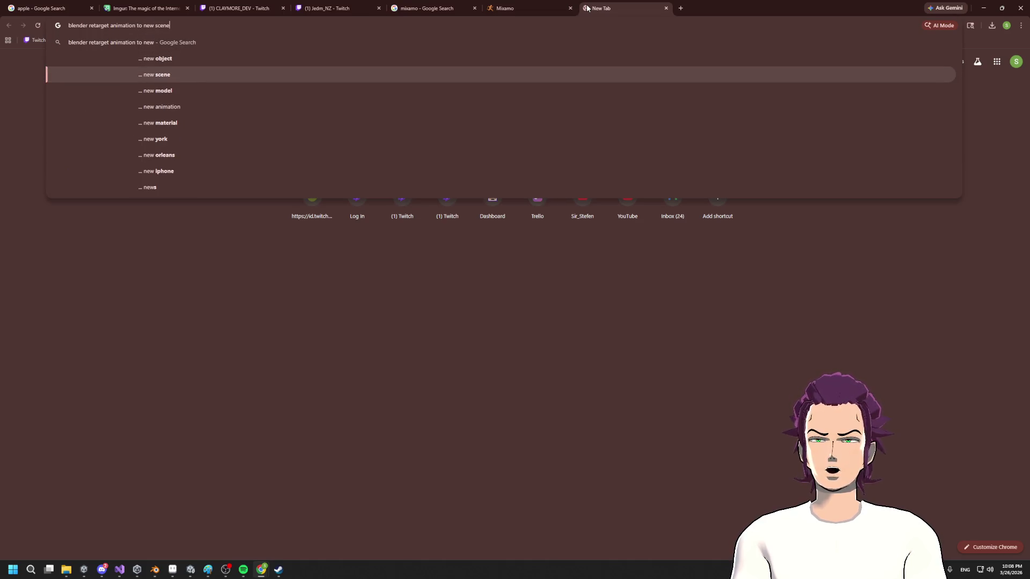
key("Return")
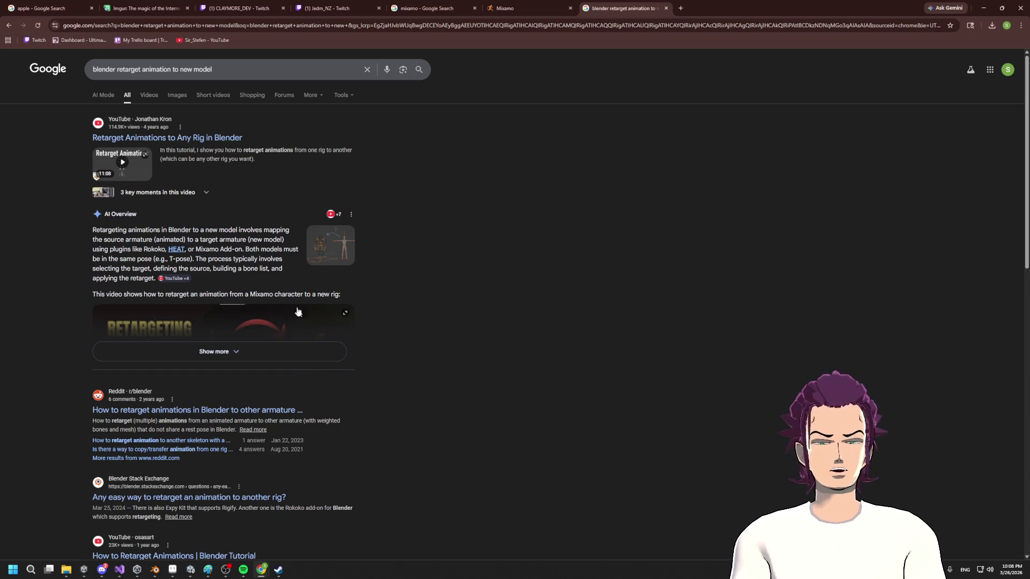
left_click(244, 357)
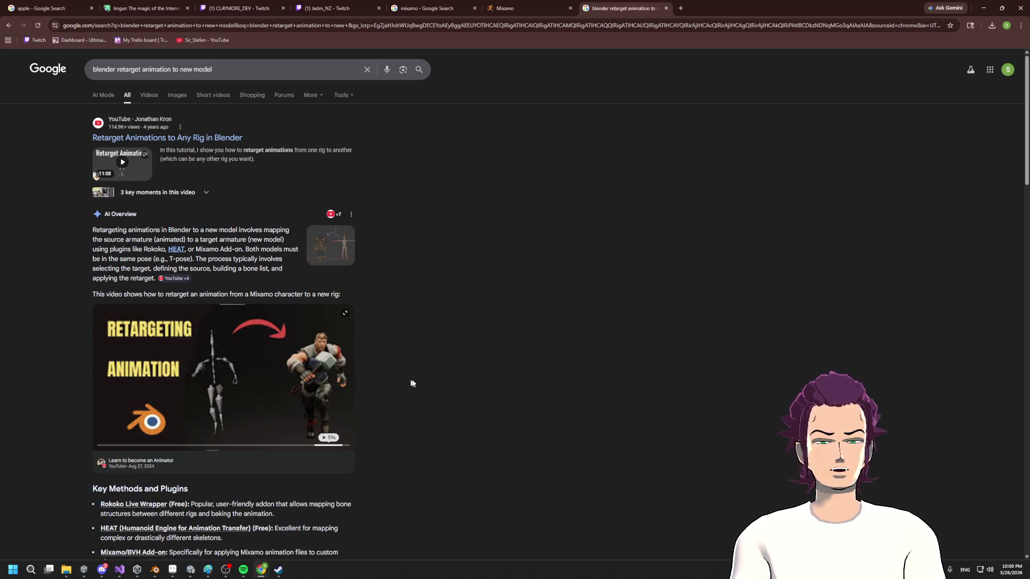
left_click(198, 138)
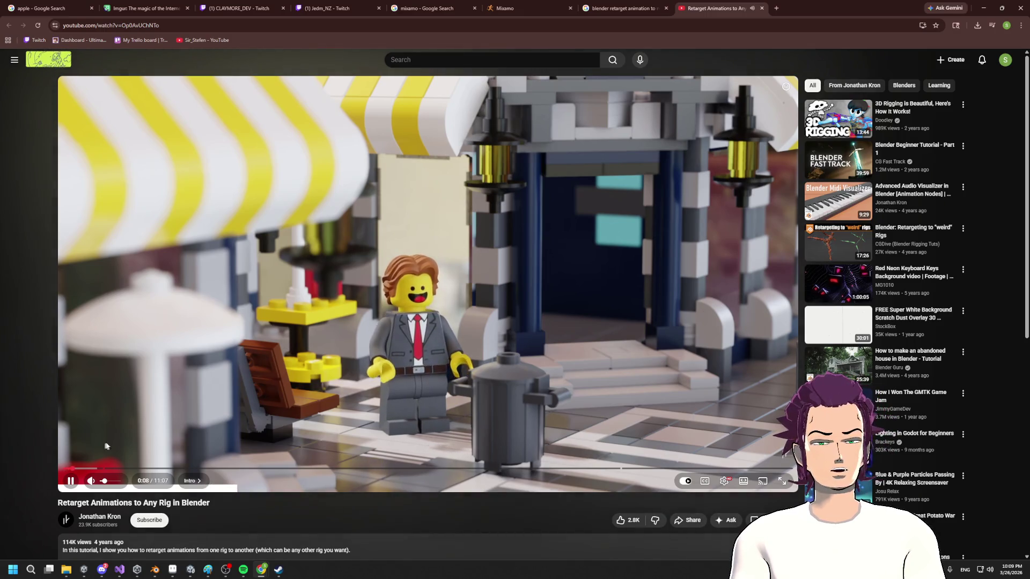
- Seek the tutorial ahead through 0:41, 1:21, 3:02, 4:39 and 5:27
left_click(109, 468)
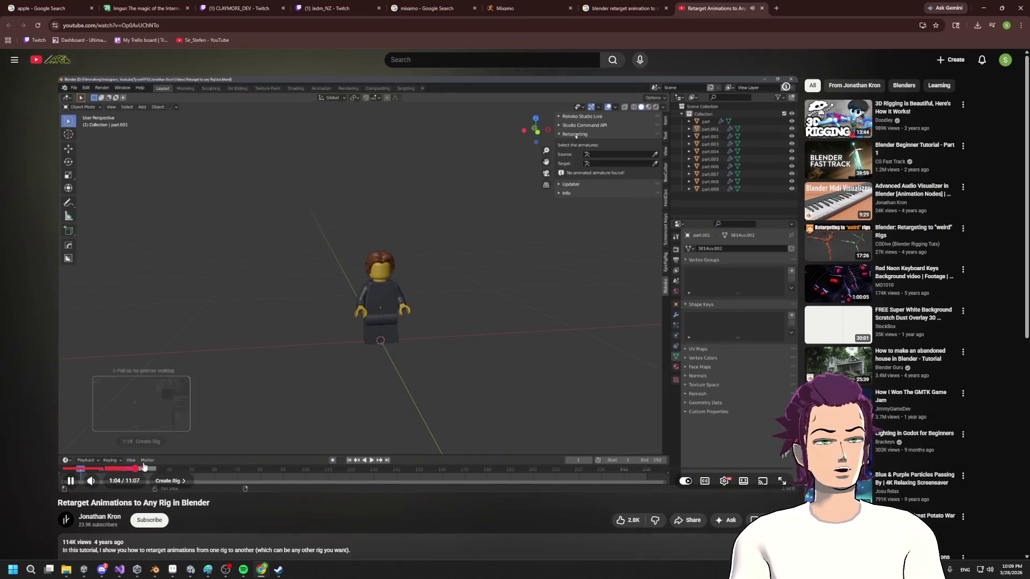
left_click(153, 468)
left_click_drag(200, 465, 283, 469)
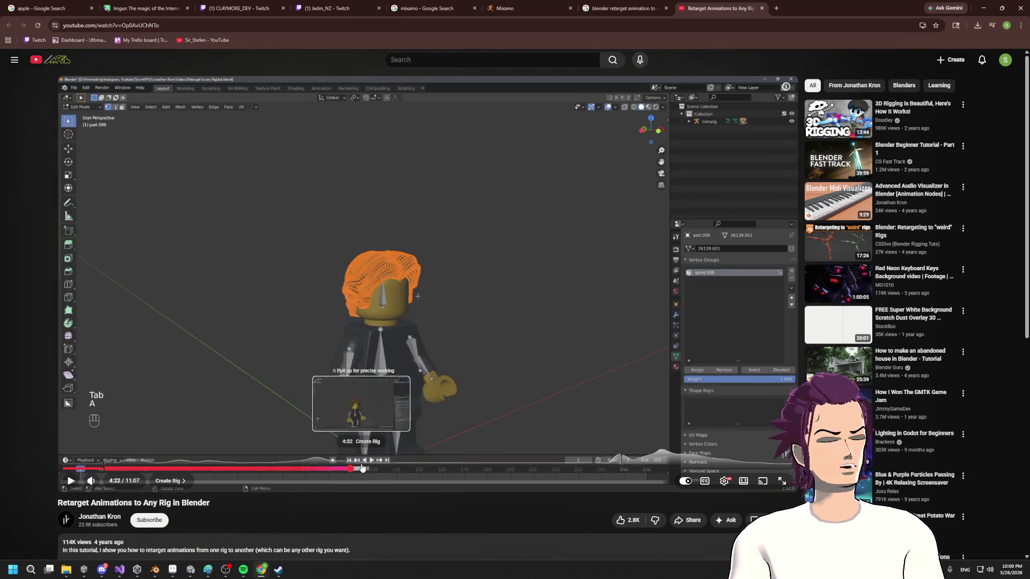
left_click_drag(362, 468, 386, 468)
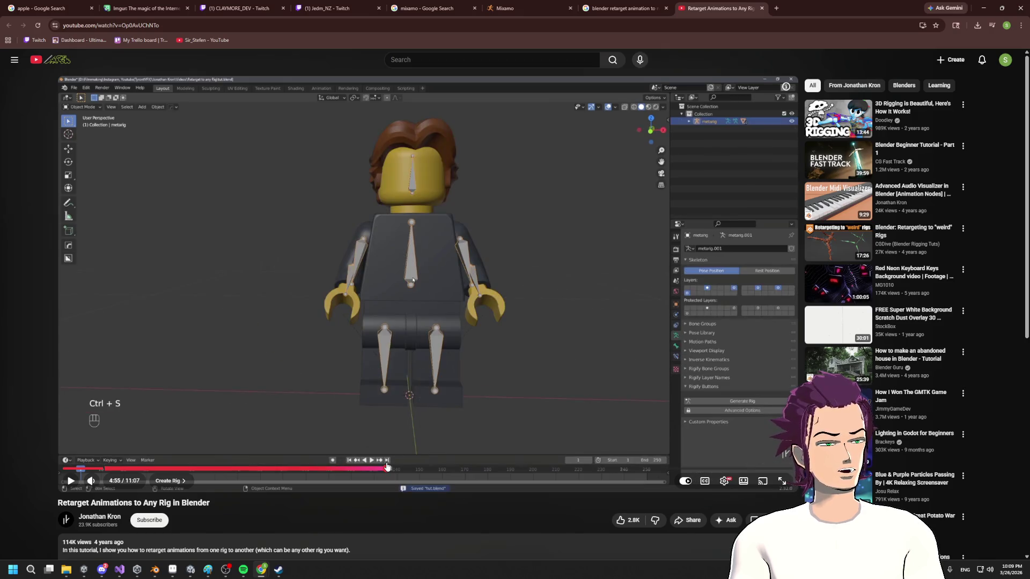
left_click(376, 429)
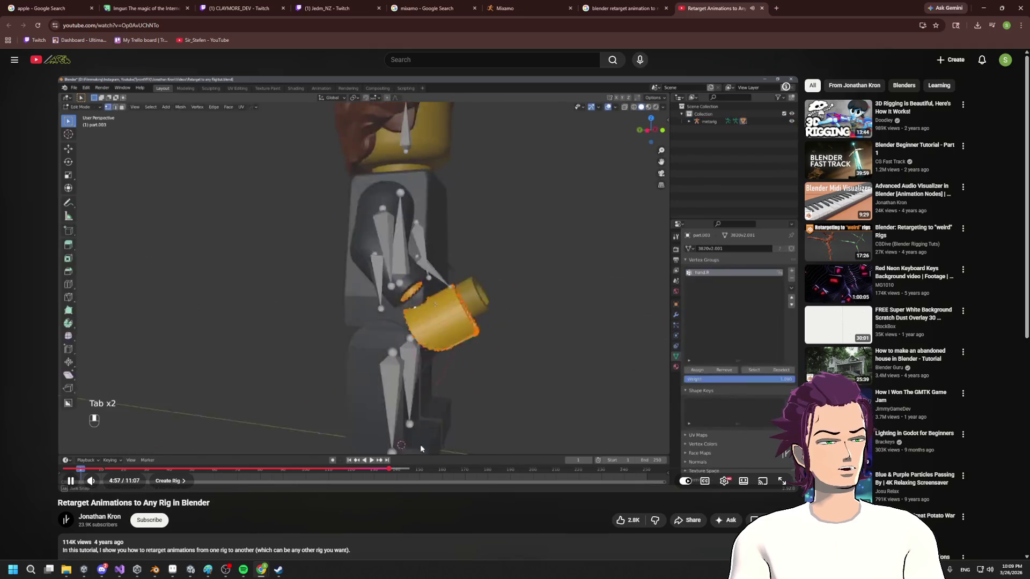
left_click_drag(421, 468, 473, 469)
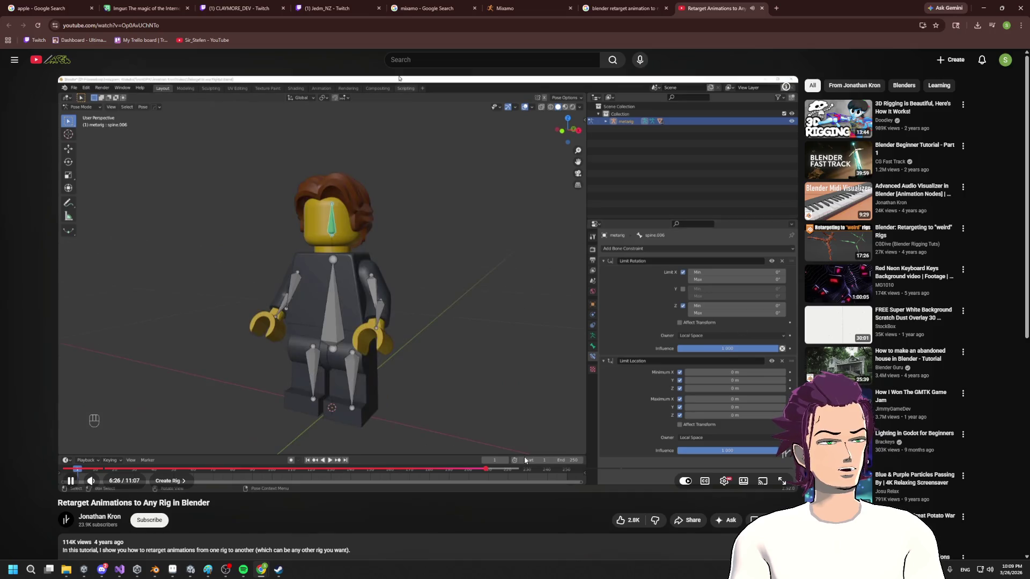
- Jump to the Blender part around 8:44, pause the video, and scroll to the description
left_click_drag(519, 471, 620, 471)
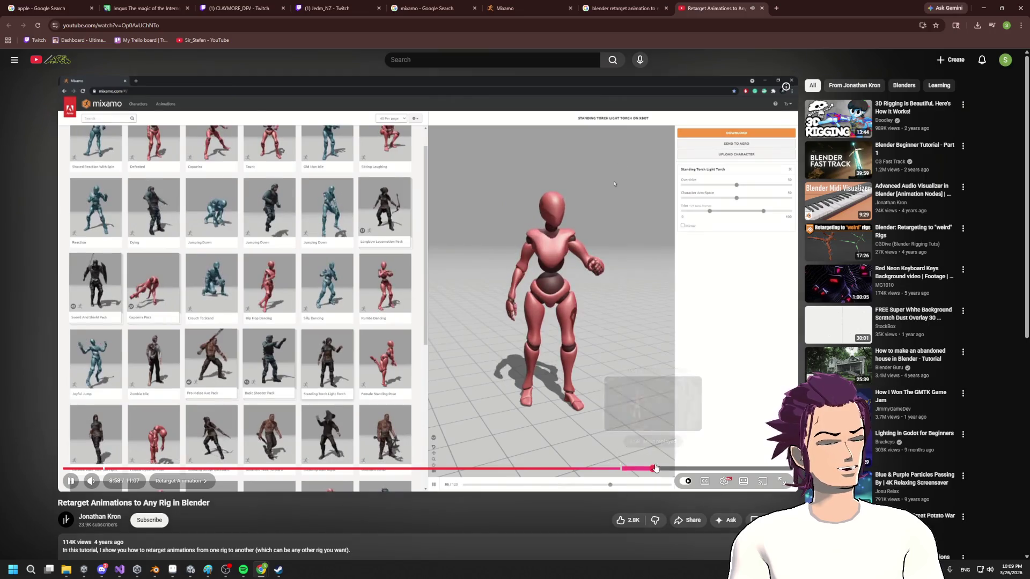
left_click(647, 469)
left_click(637, 470)
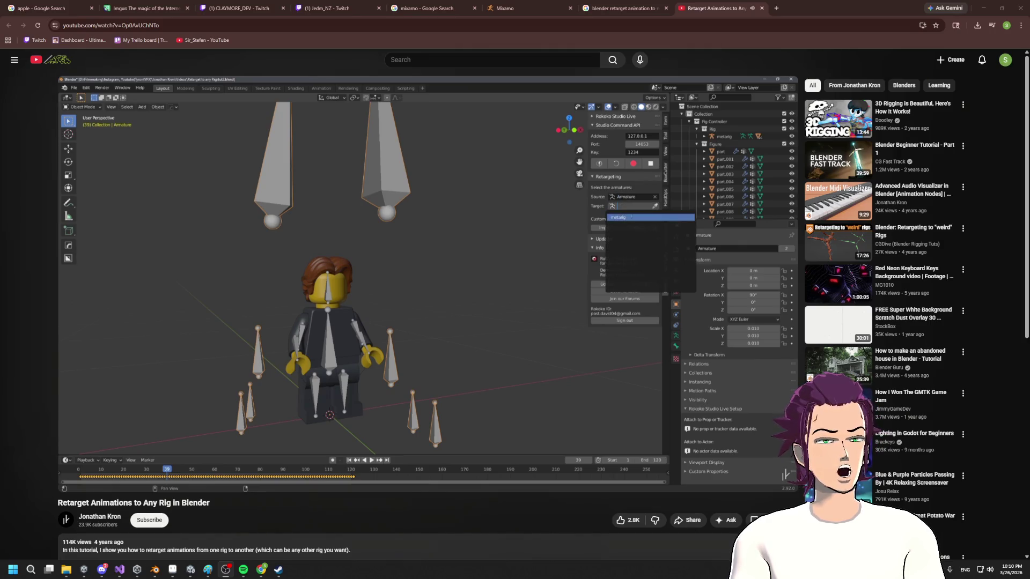
mouse_move(673, 181)
left_click(620, 156)
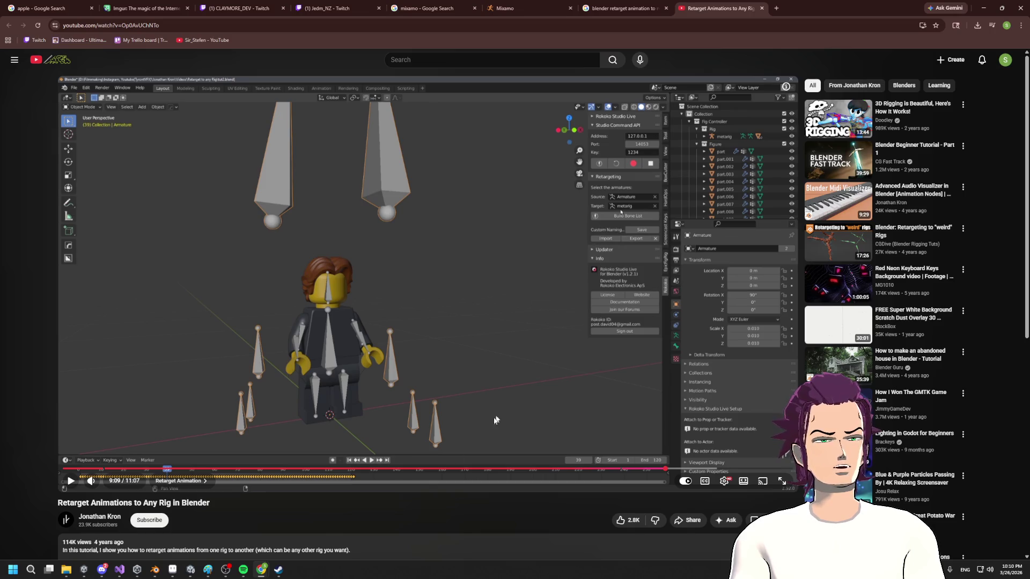
scroll(514, 394, "down", 5)
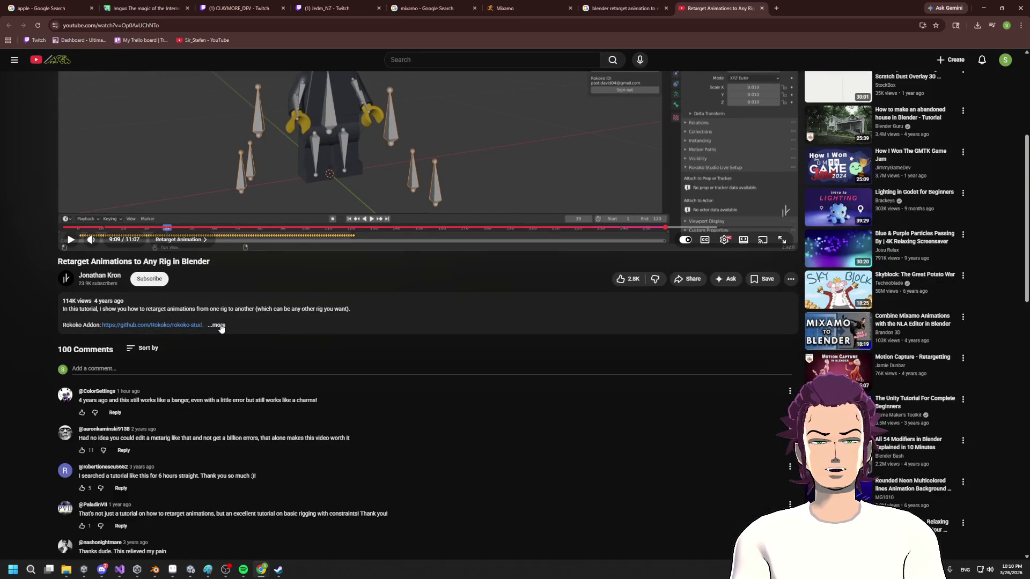
- Expand the video description and open the Rokoko Studio Live add-on GitHub page
left_click(218, 326)
left_click(184, 326)
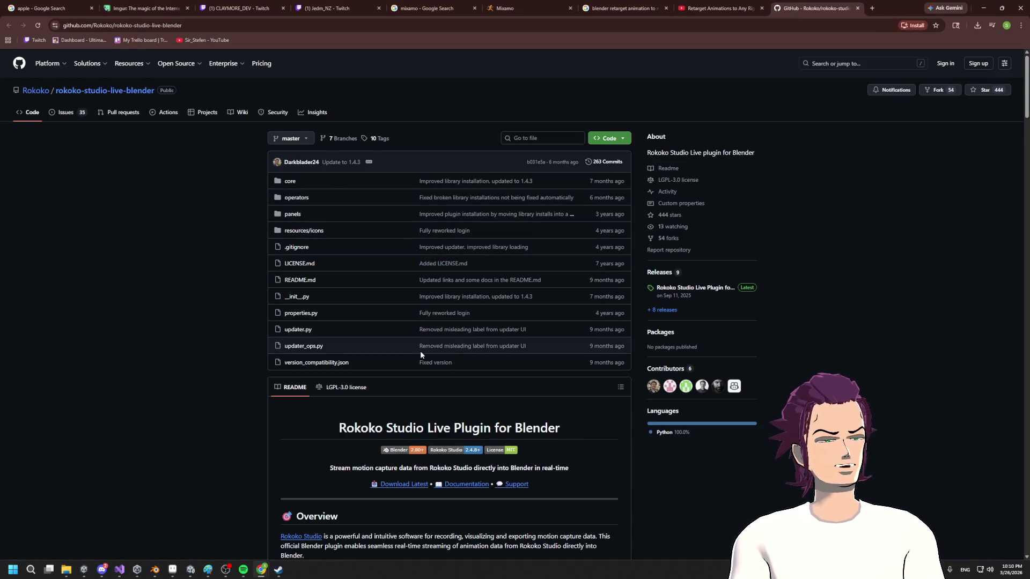
scroll(421, 355, "down", 3)
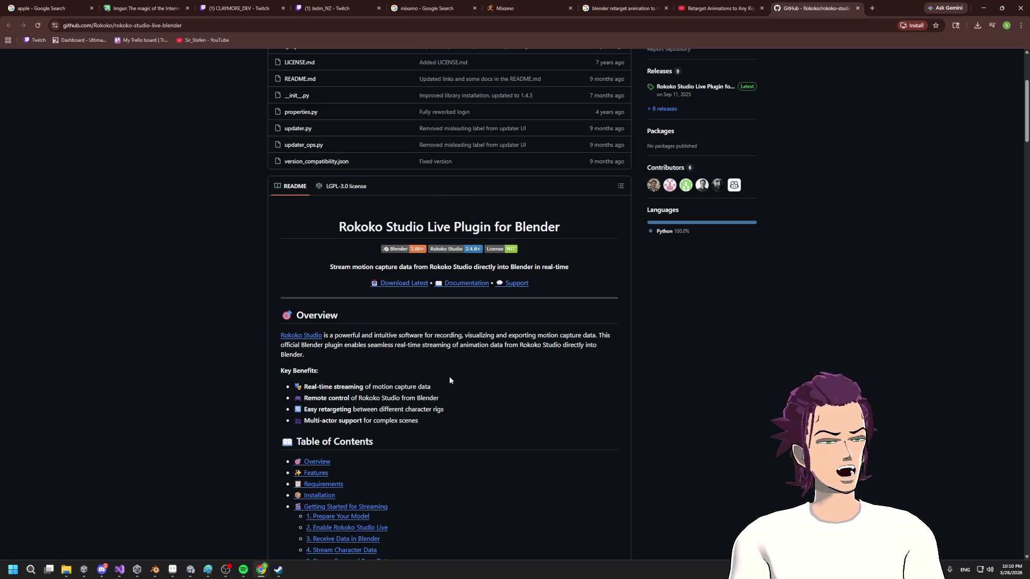
scroll(449, 380, "down", 1)
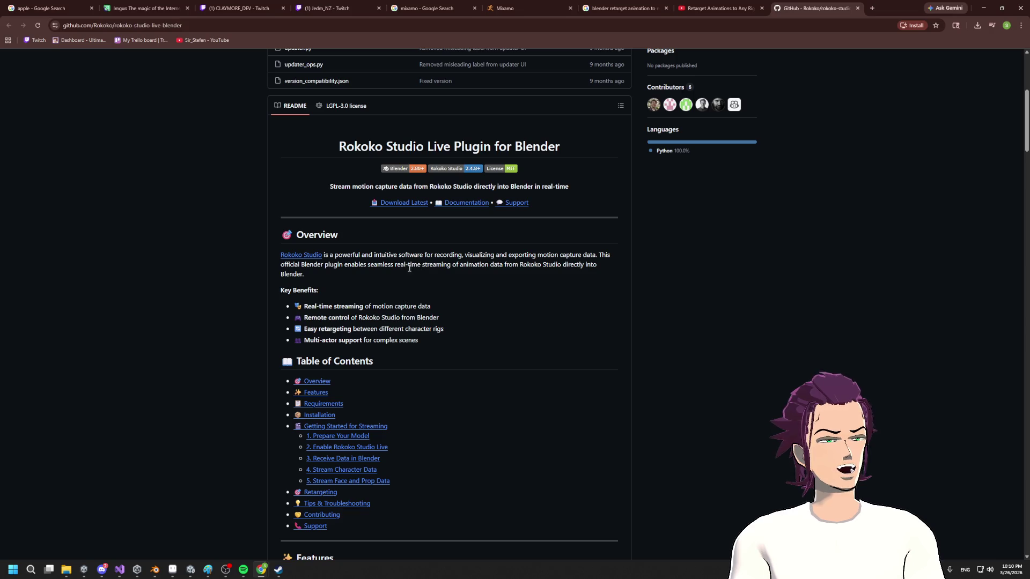
left_click_drag(390, 265, 476, 267)
left_click(476, 266)
- Download rokoko-studio-live-blender-master.zip from the Installation section and open it from Chrome's downloads
scroll(492, 275, "down", 5)
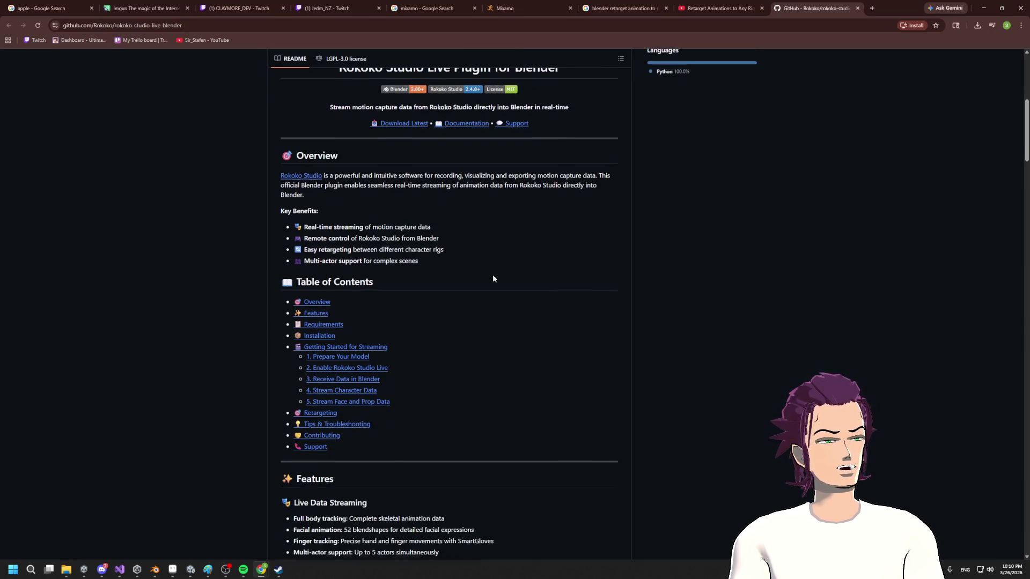
scroll(492, 285, "down", 3)
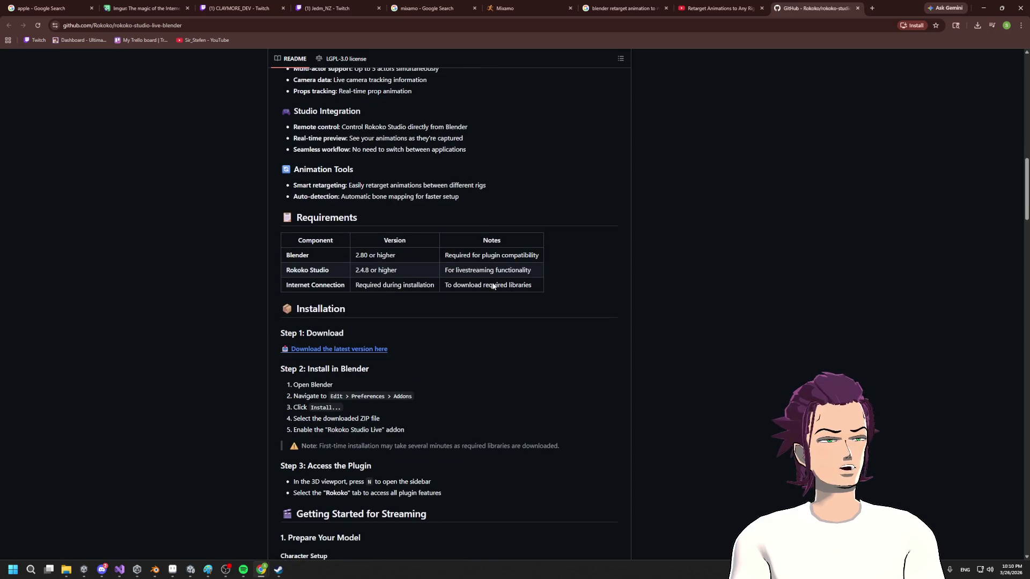
scroll(483, 294, "down", 1)
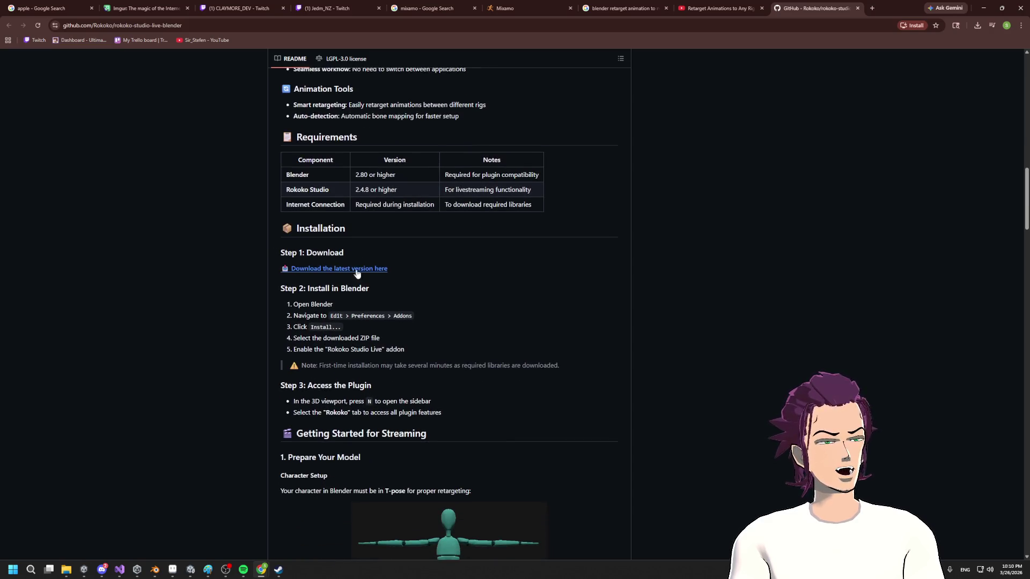
scroll(397, 303, "down", 2)
left_click(351, 148)
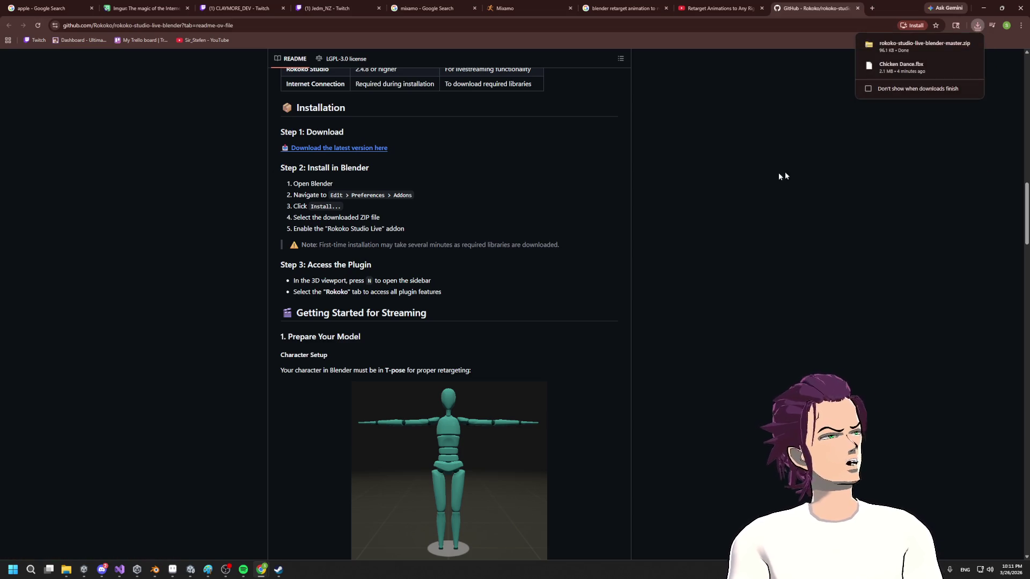
left_click(933, 43)
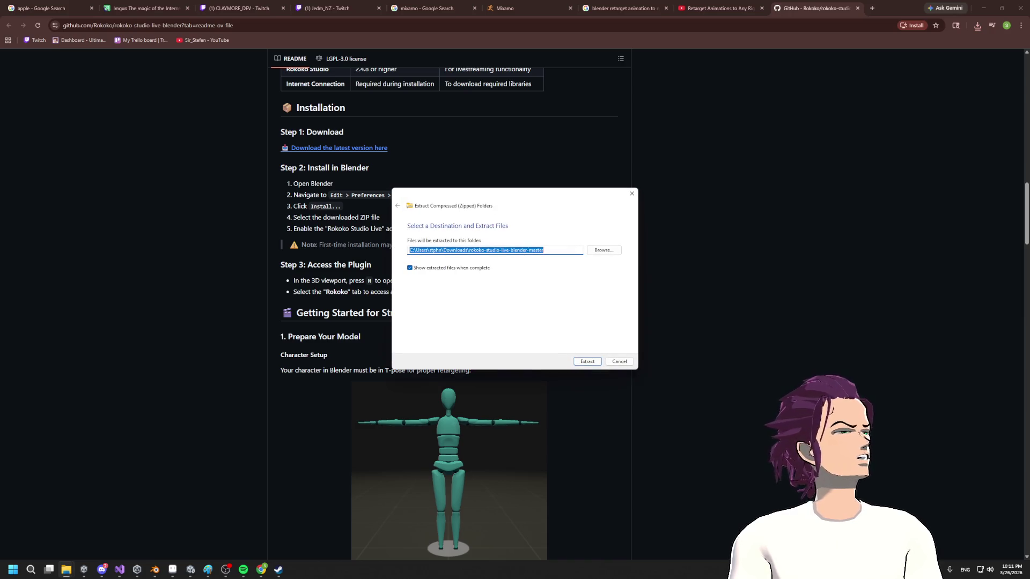
- Extract the add-on zip into Downloads, then switch back to Blender
left_click(587, 362)
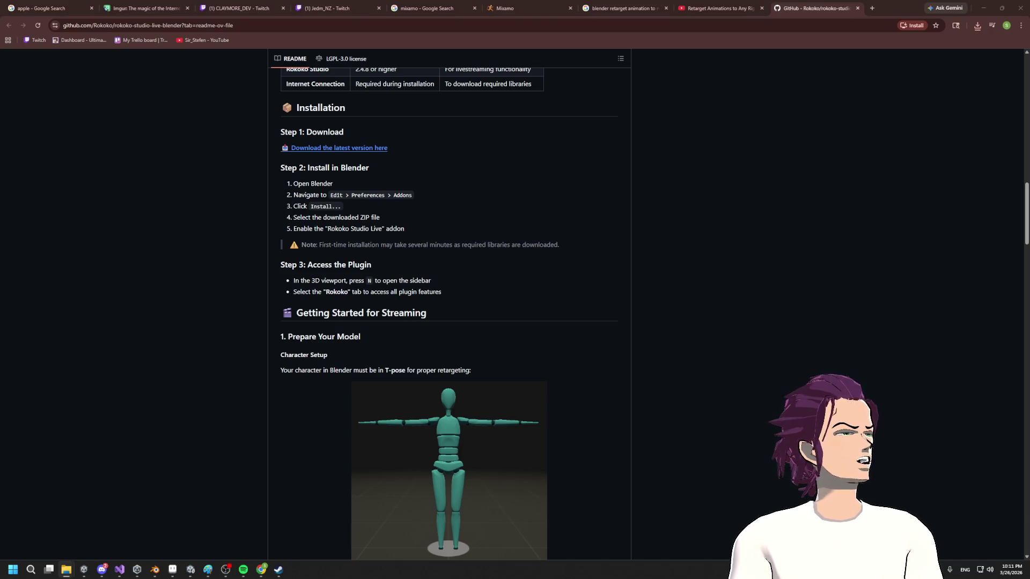
left_click(437, 288)
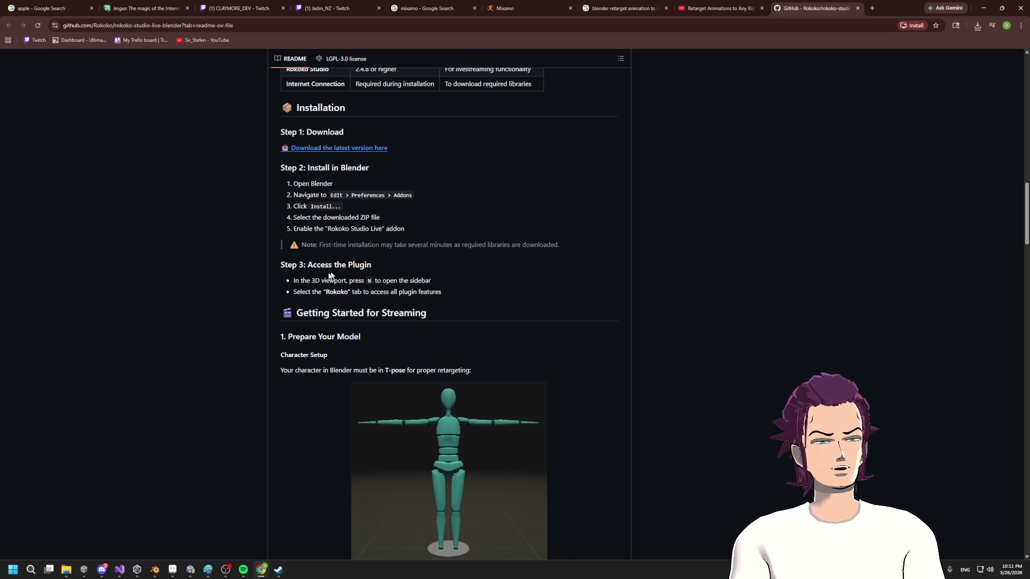
left_click(154, 570)
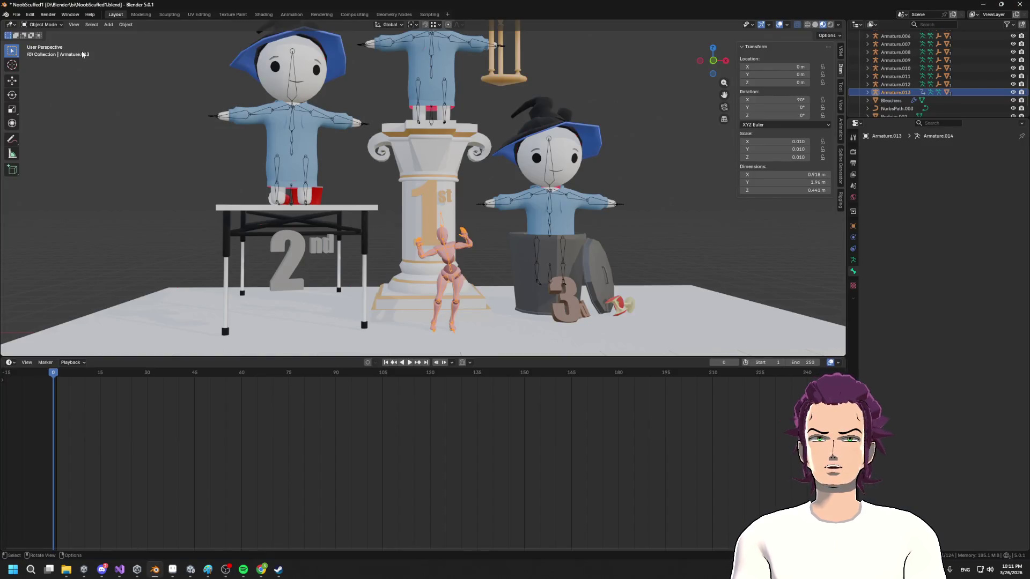
- Open Preferences > Add-ons and start Install from Disk
left_click(18, 16)
mouse_move(30, 15)
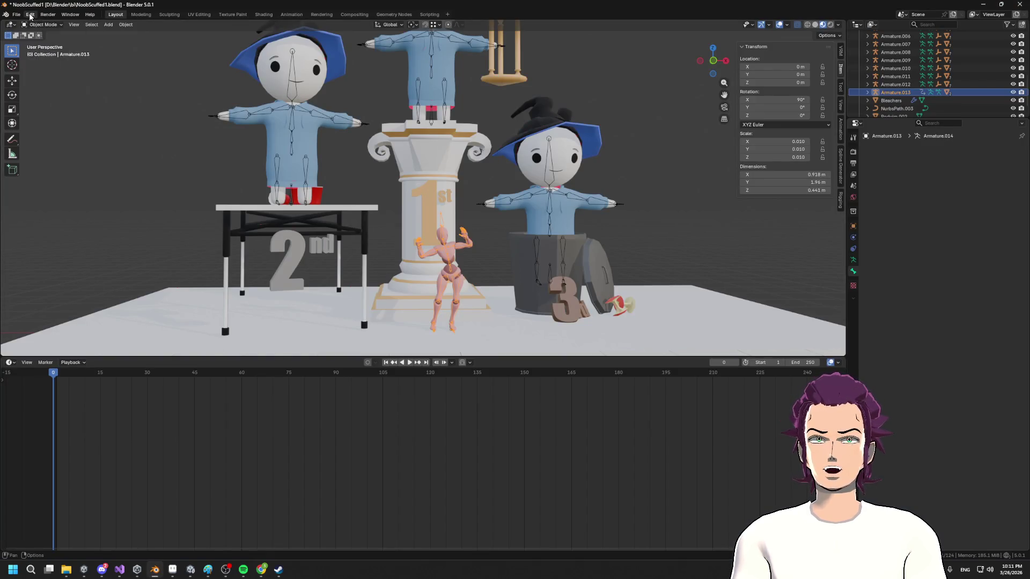
left_click(62, 119)
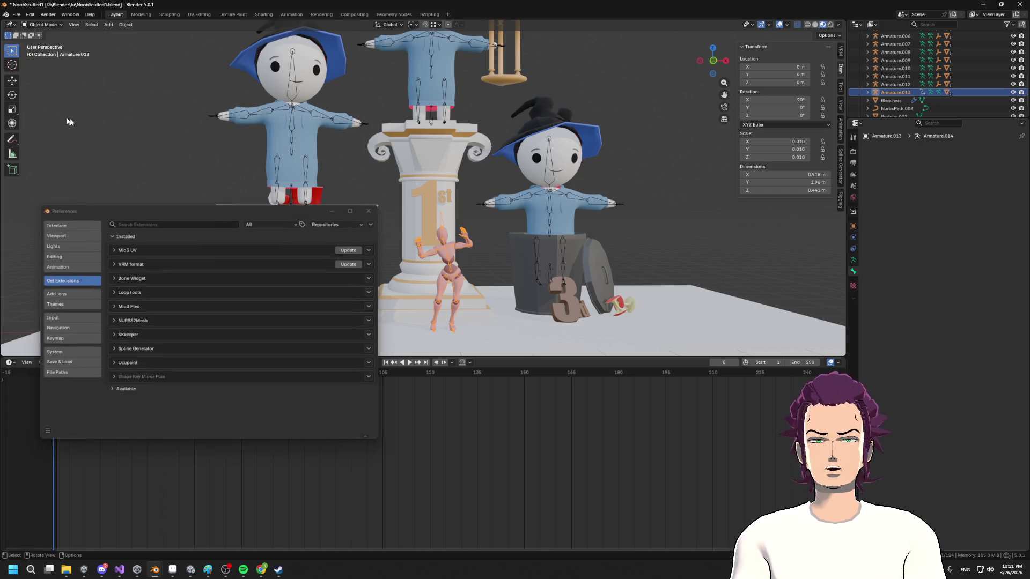
left_click(91, 294)
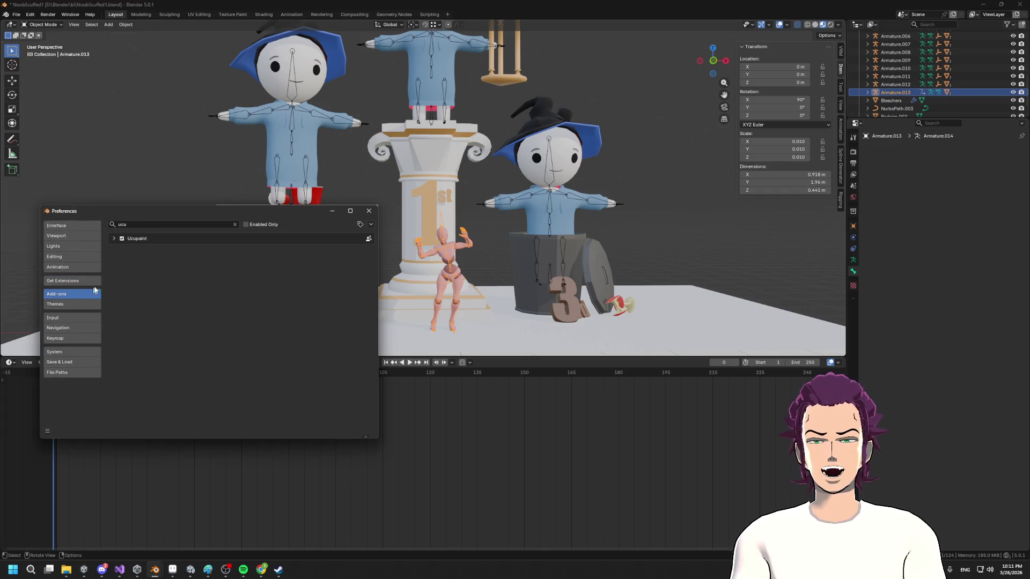
left_click(333, 245)
- In Downloads, look inside the extracted rokoko folder, then delete it
left_click(74, 266)
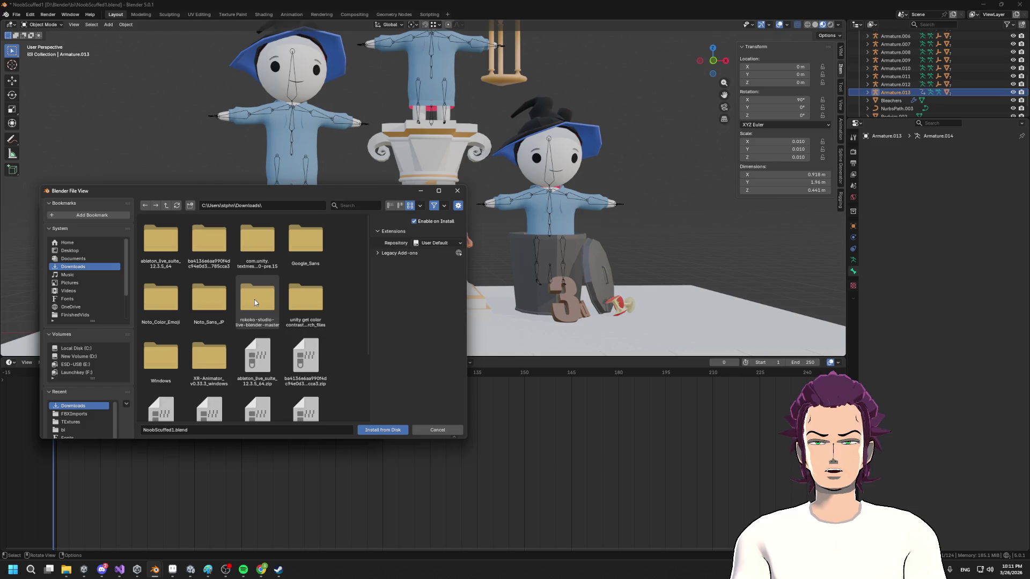
left_click(257, 299)
left_click(391, 432)
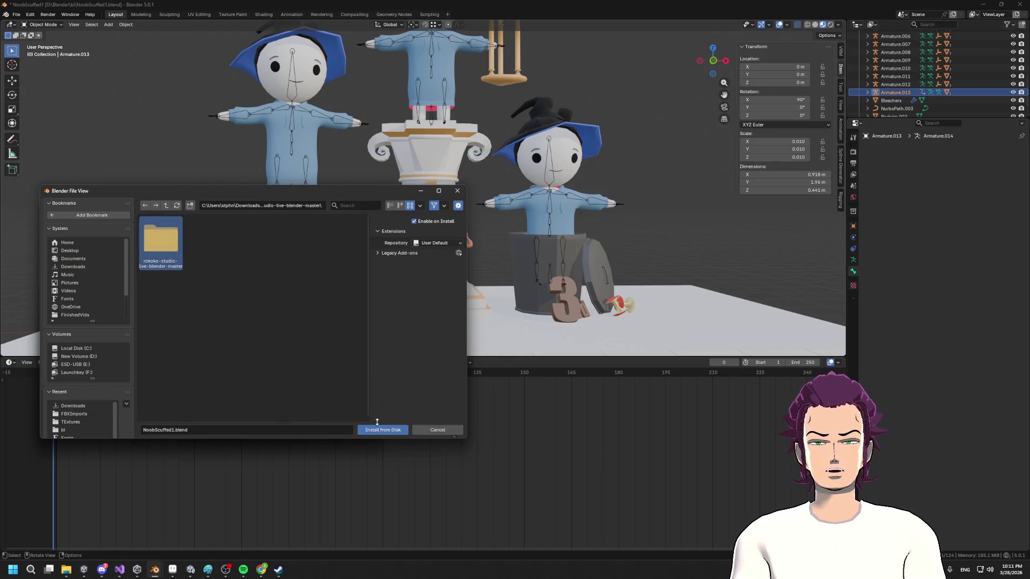
left_click(380, 430)
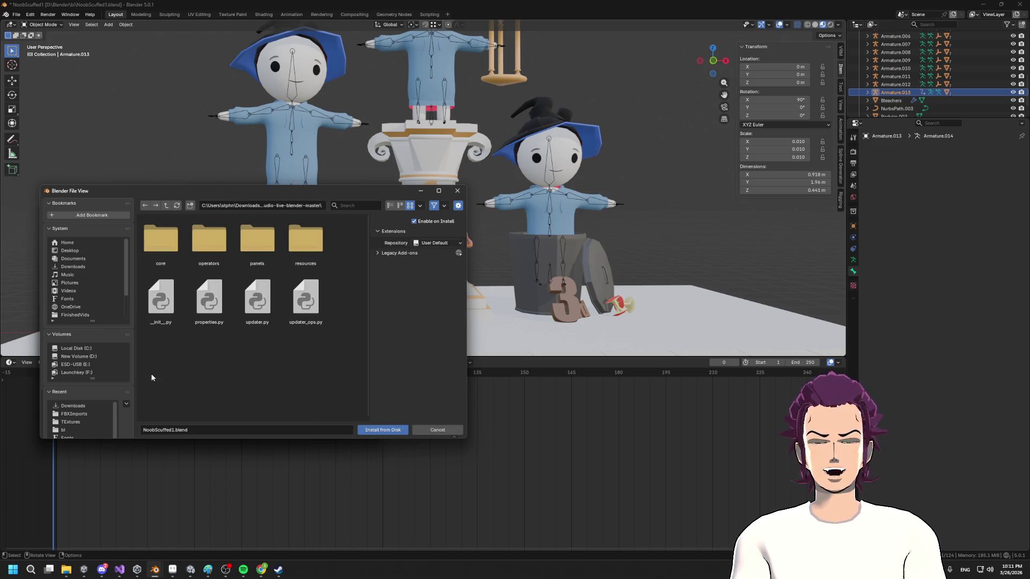
left_click(167, 205)
left_click(167, 206)
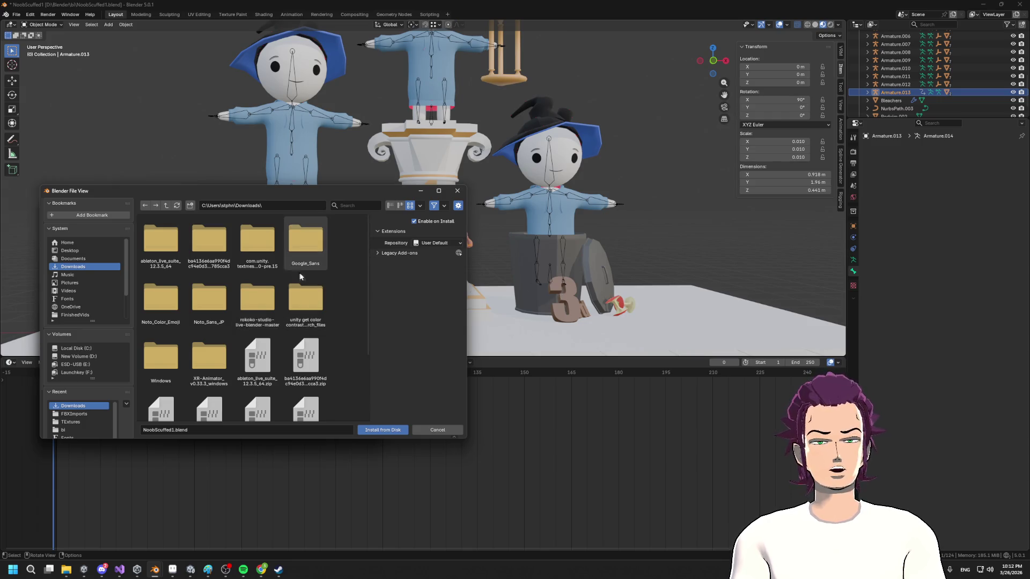
right_click(260, 304)
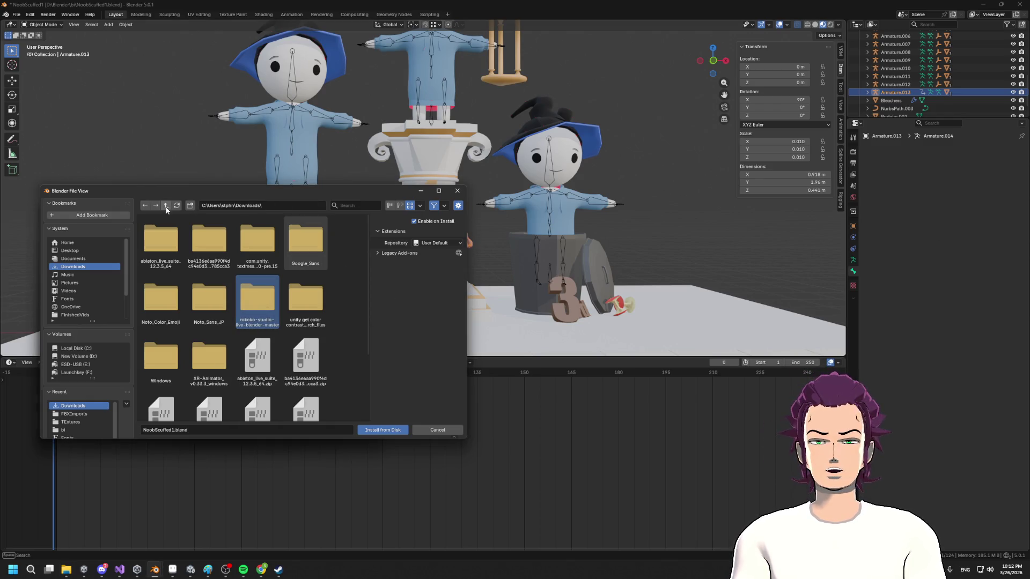
left_click(78, 268)
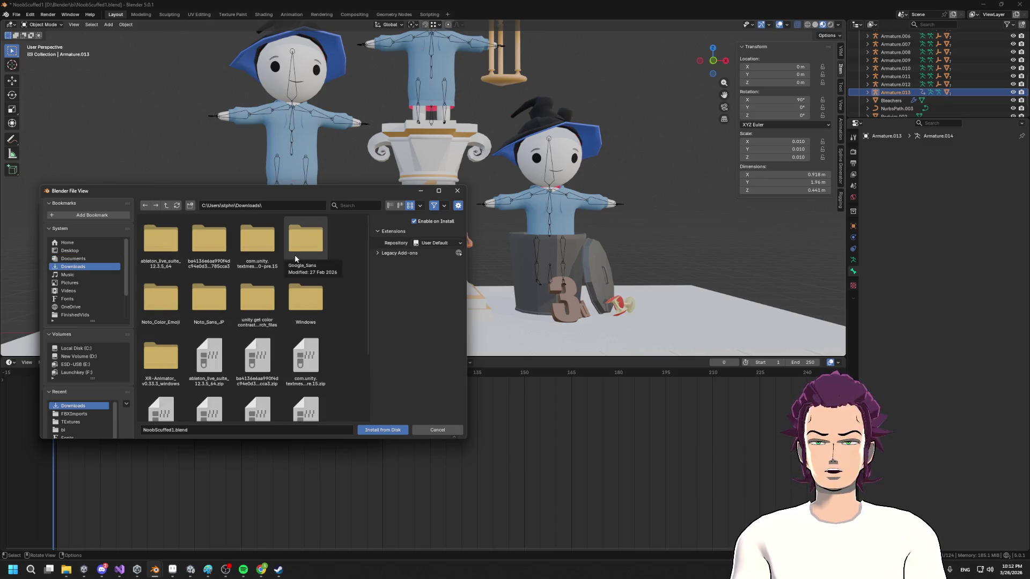
- Install the add-on from rokoko-studio-live-blender-master.zip
scroll(327, 319, "down", 1)
scroll(333, 317, "down", 3)
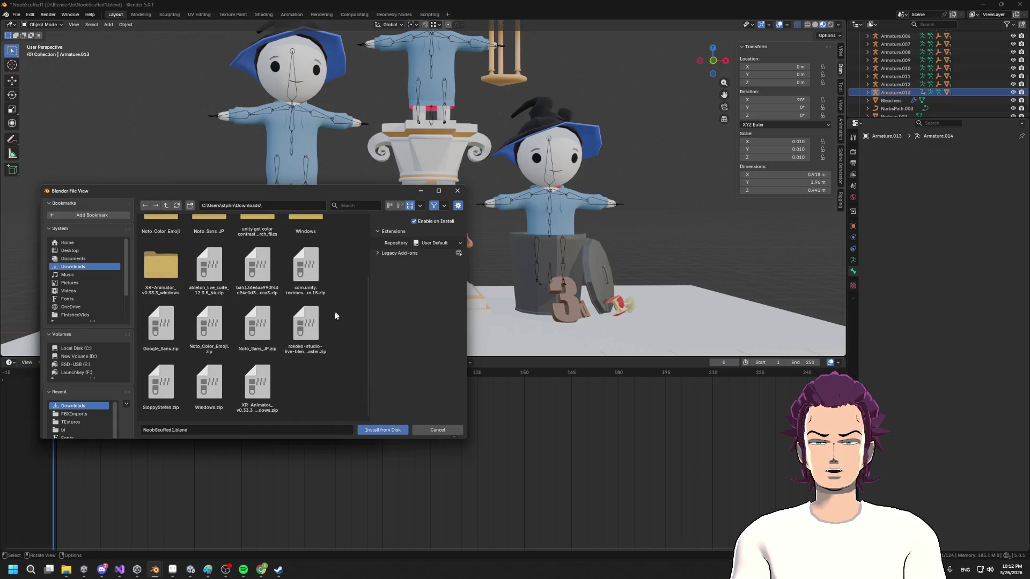
double_click(305, 324)
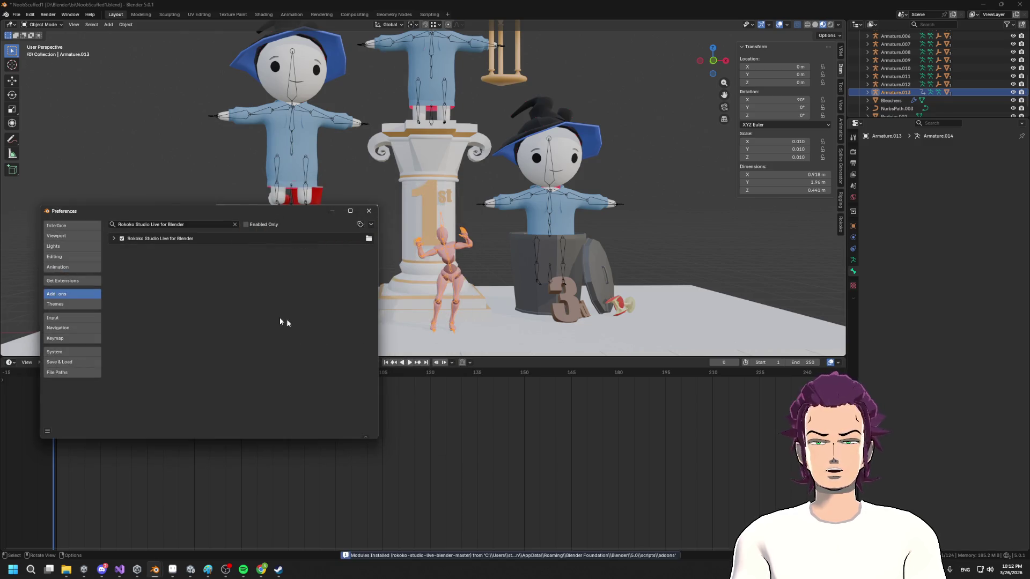
- Open the Rokoko sidebar panel, install its required libraries, and close Preferences
left_click(841, 225)
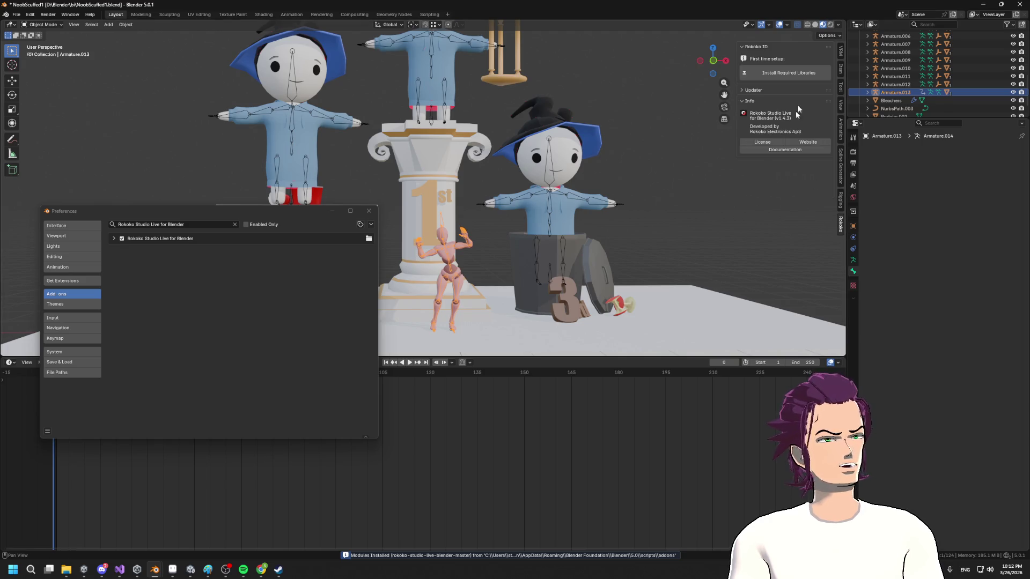
left_click(799, 75)
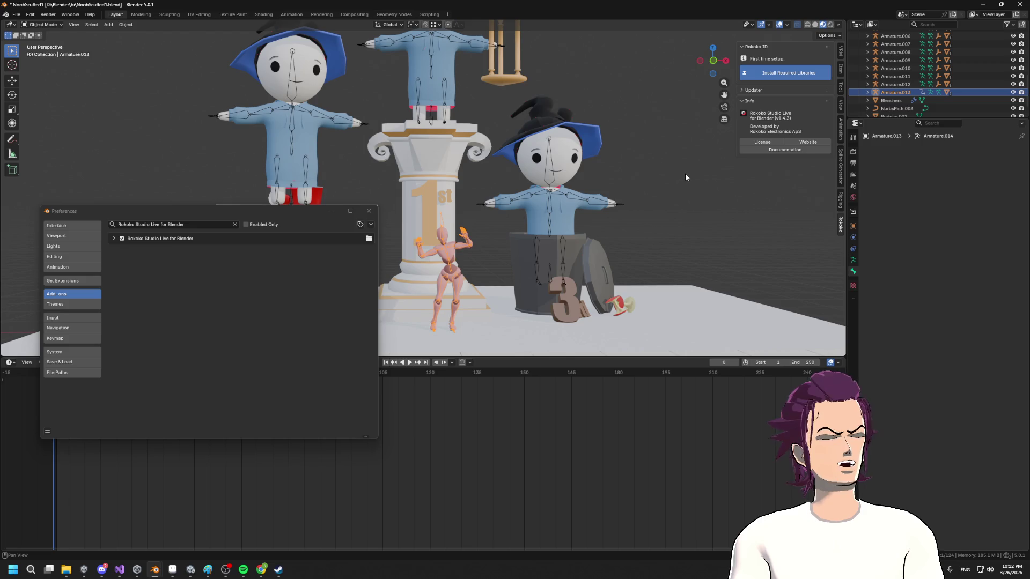
left_click(369, 212)
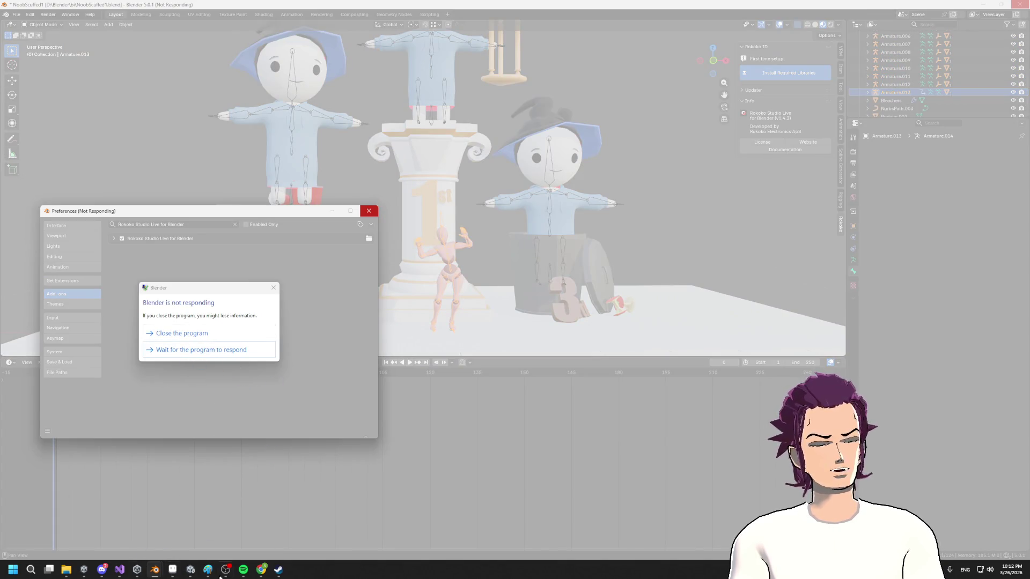
- Switch from the frozen Blender through Unity Hub to the NoobRacing Unity editor
left_click(137, 571)
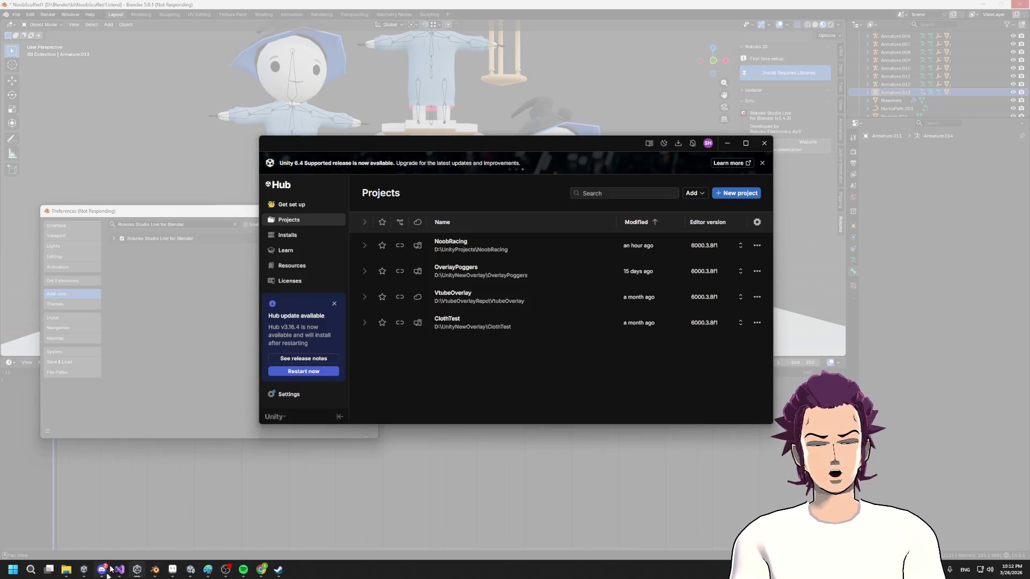
mouse_move(135, 573)
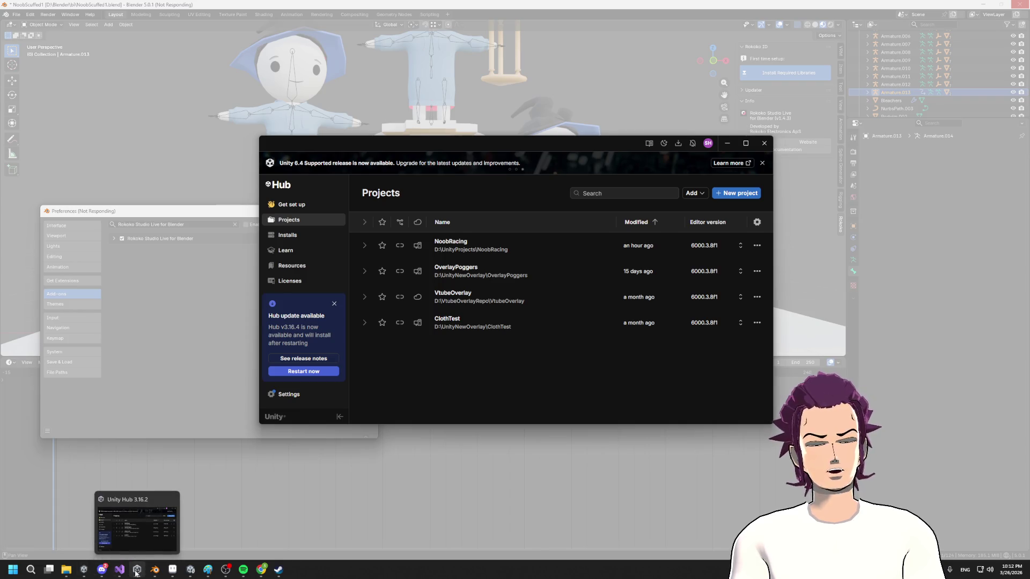
left_click_drag(88, 574, 73, 575)
left_click(190, 570)
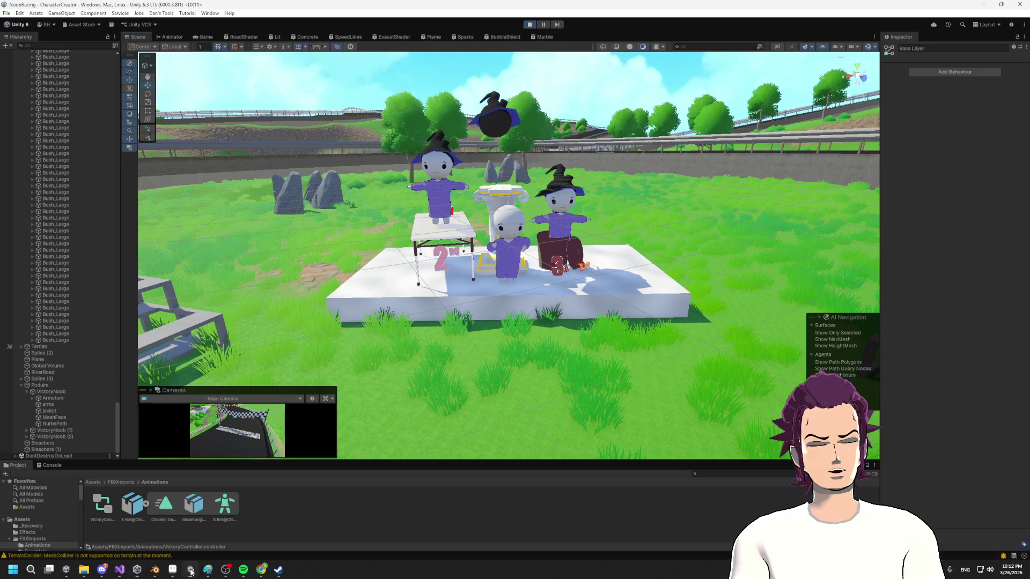
scroll(483, 235, "up", 5)
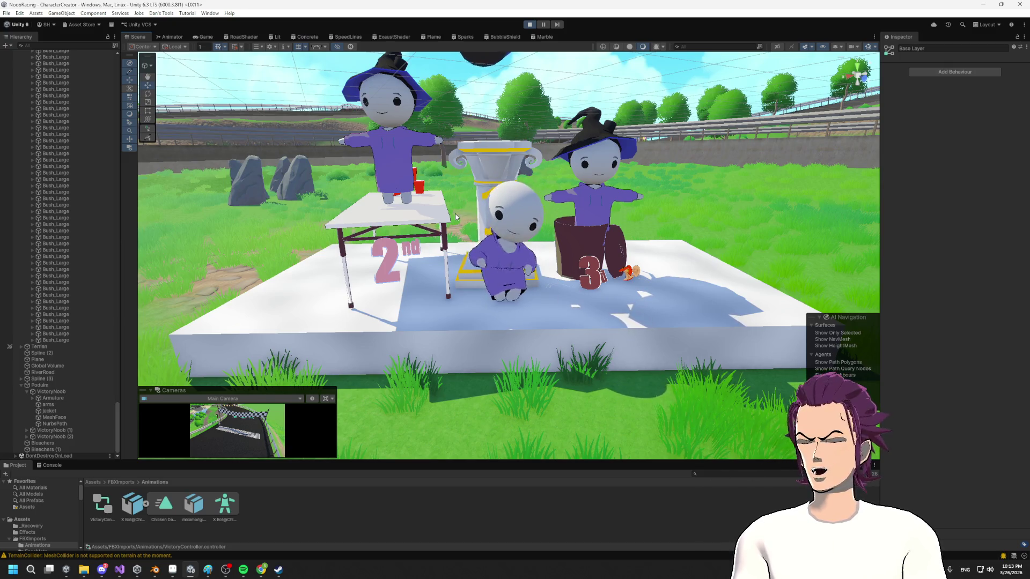
scroll(507, 257, "up", 5)
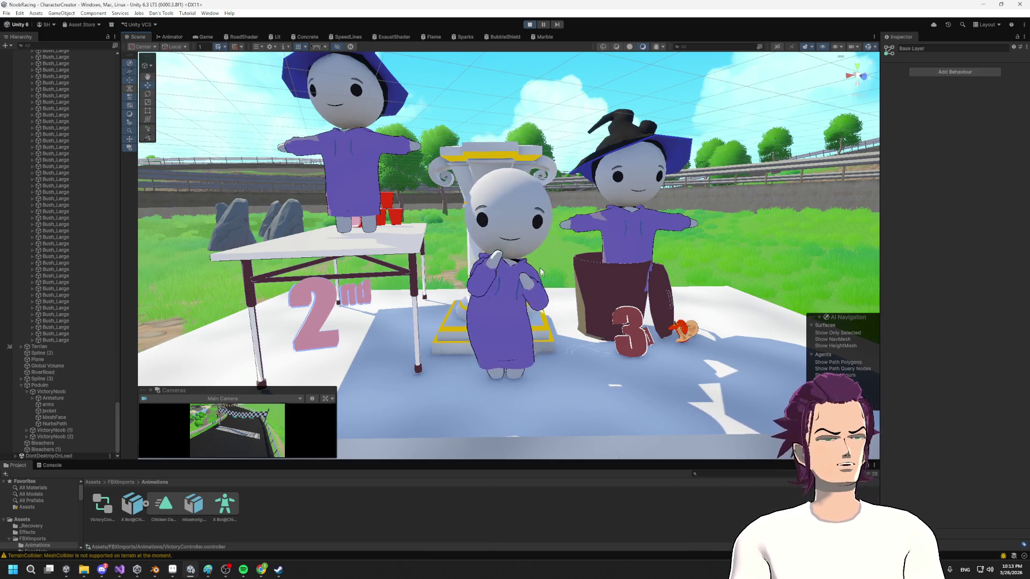
scroll(542, 275, "down", 10)
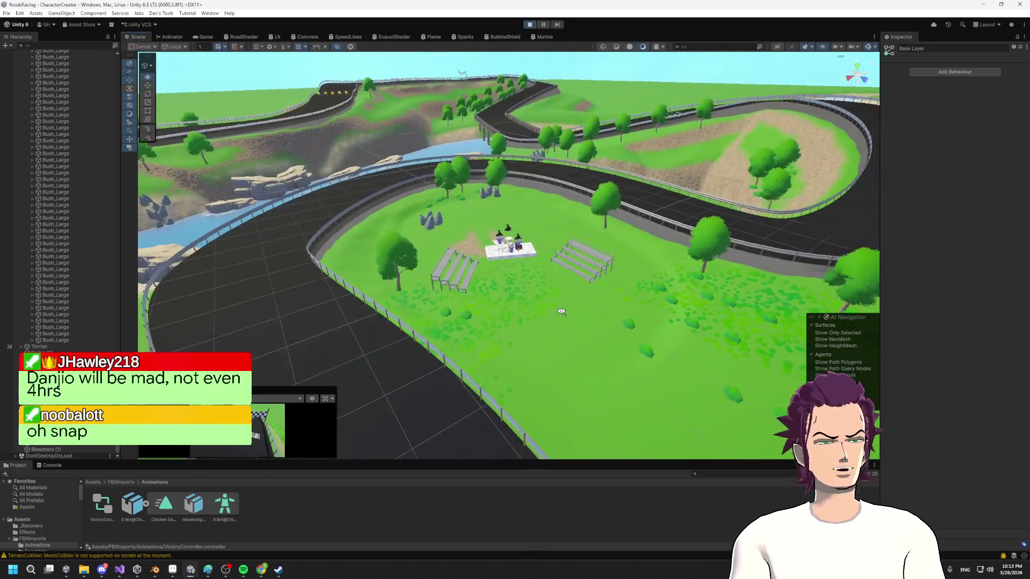
left_click_drag(561, 312, 579, 285)
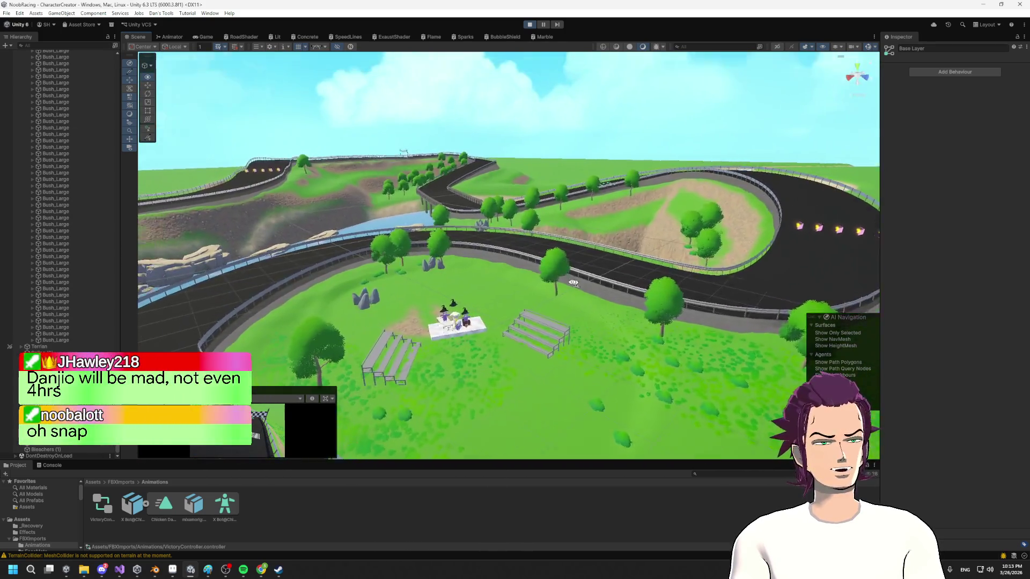
scroll(578, 285, "up", 10)
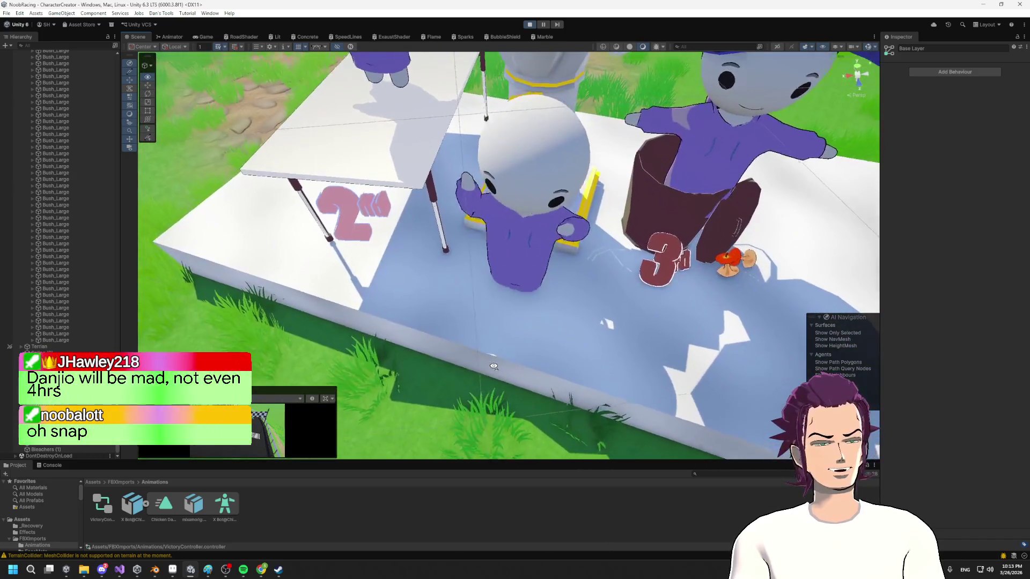
left_click_drag(493, 366, 499, 317)
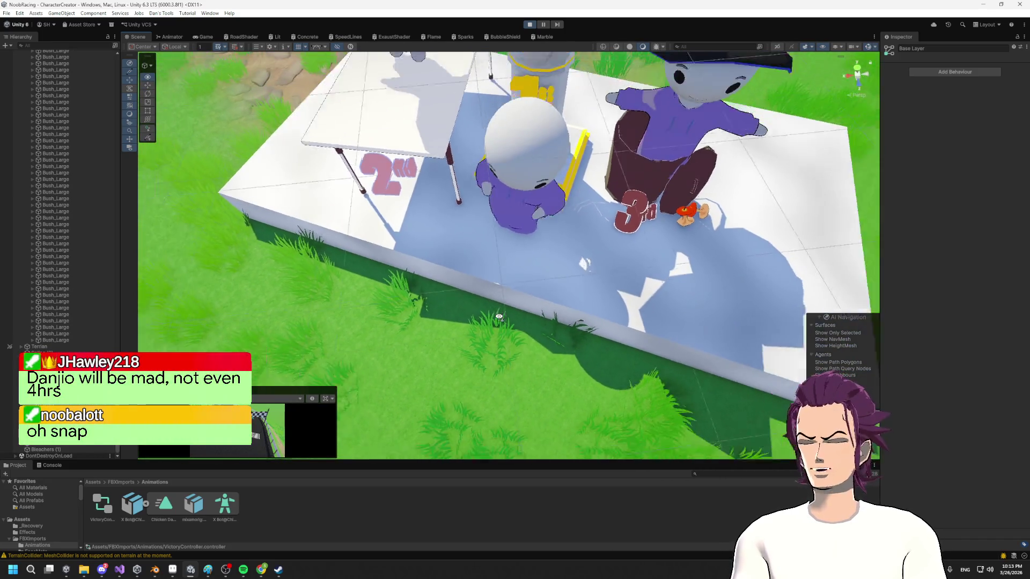
scroll(499, 317, "down", 5)
scroll(538, 283, "up", 8)
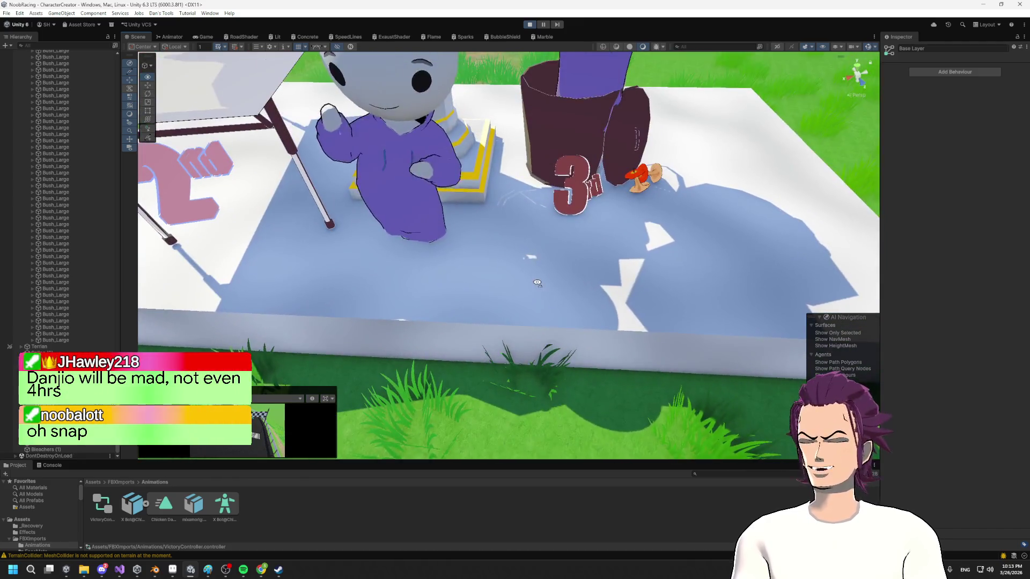
left_click_drag(538, 283, 525, 288)
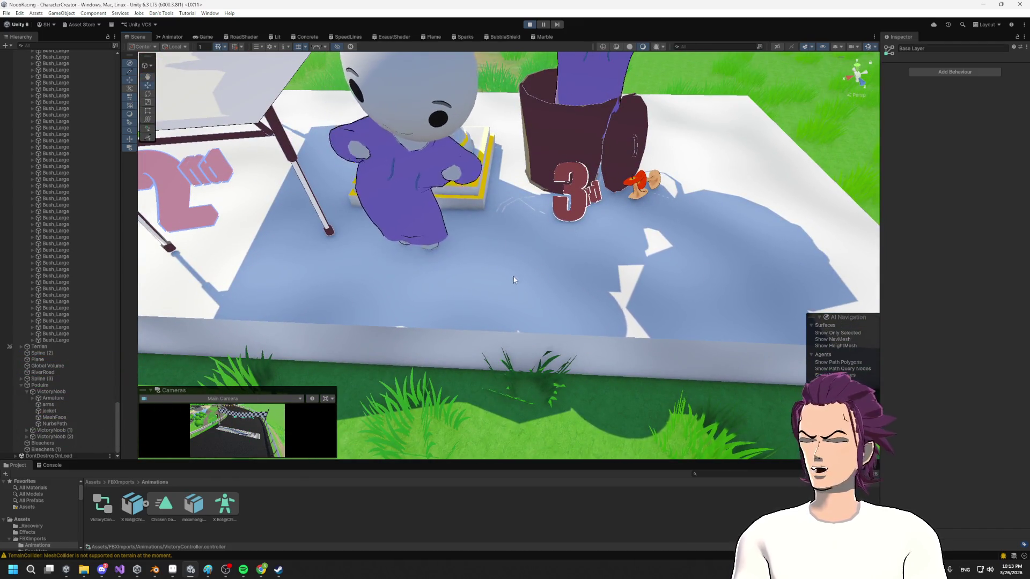
scroll(505, 261, "down", 6)
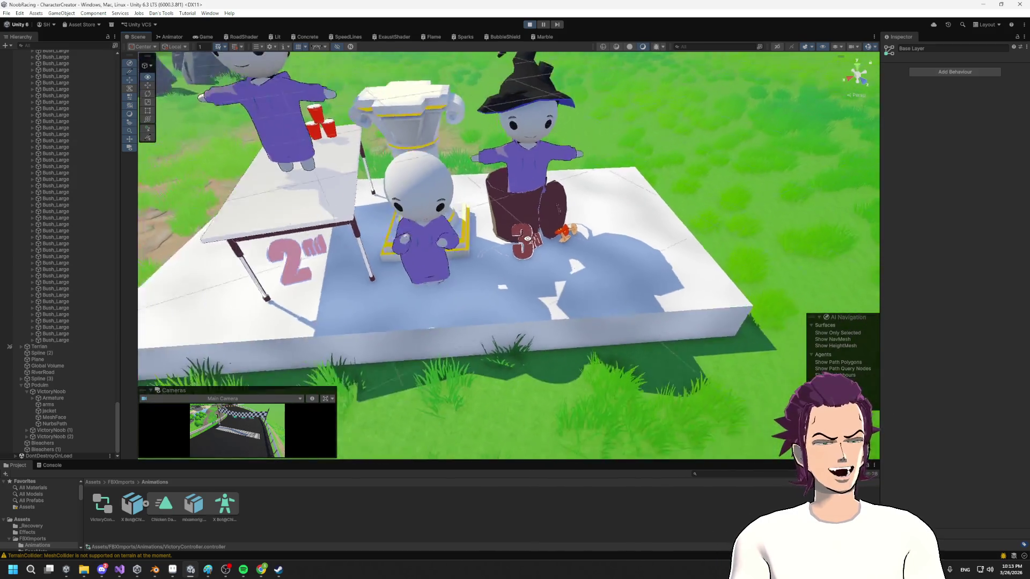
scroll(516, 263, "up", 6)
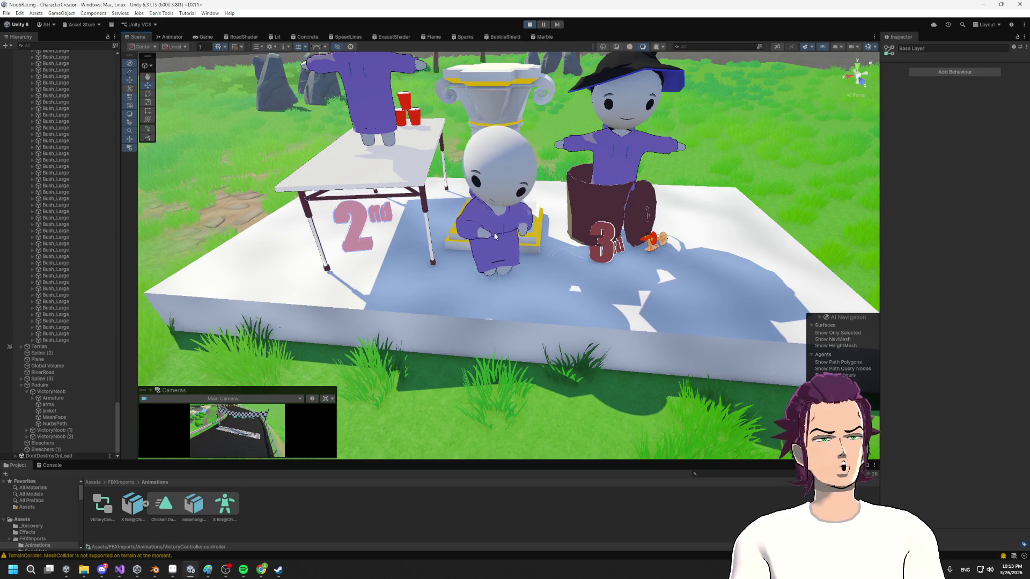
left_click_drag(486, 255, 477, 295)
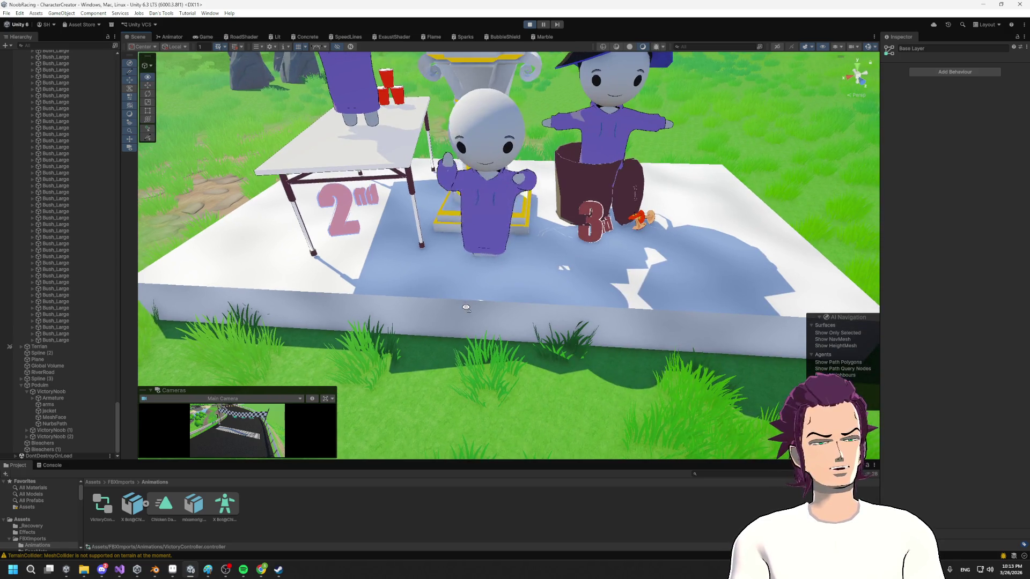
scroll(460, 281, "up", 5)
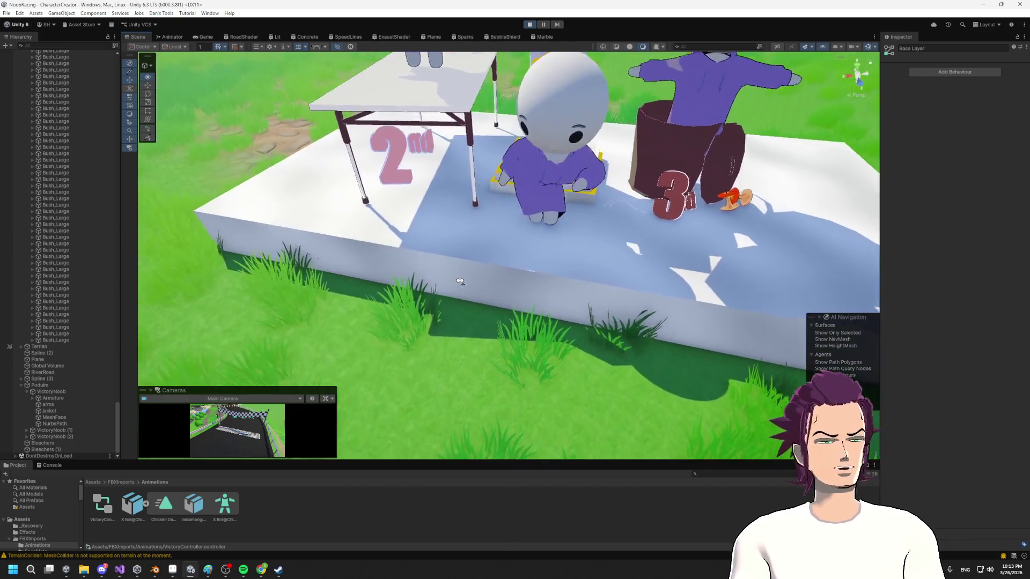
left_click_drag(461, 281, 473, 279)
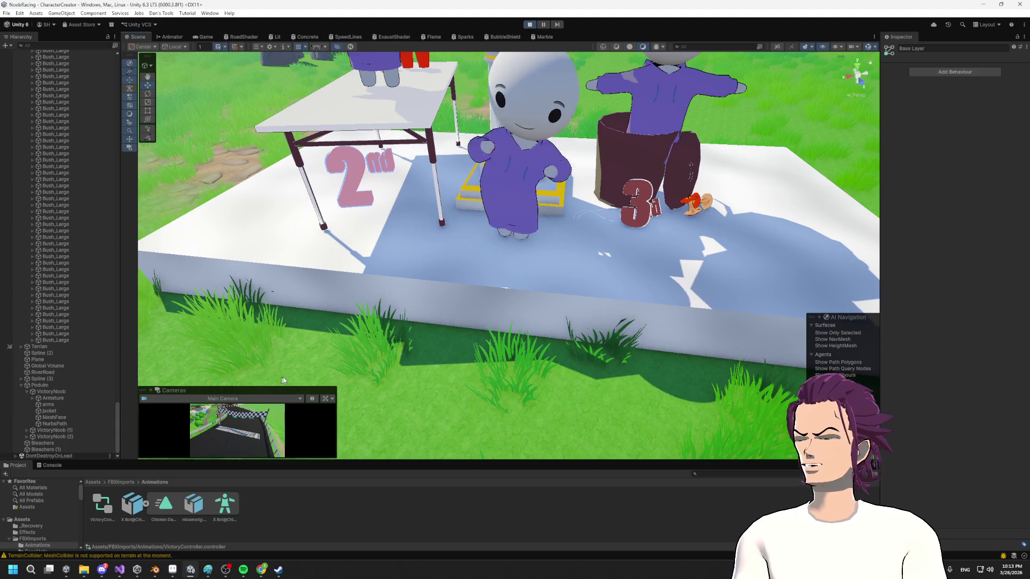
mouse_move(460, 269)
left_mouse_down()
mouse_move(477, 266)
mouse_move(497, 173)
mouse_move(568, 124)
mouse_move(386, 124)
mouse_move(481, 138)
mouse_move(283, 180)
left_mouse_up()
scroll(494, 190, "down", 5)
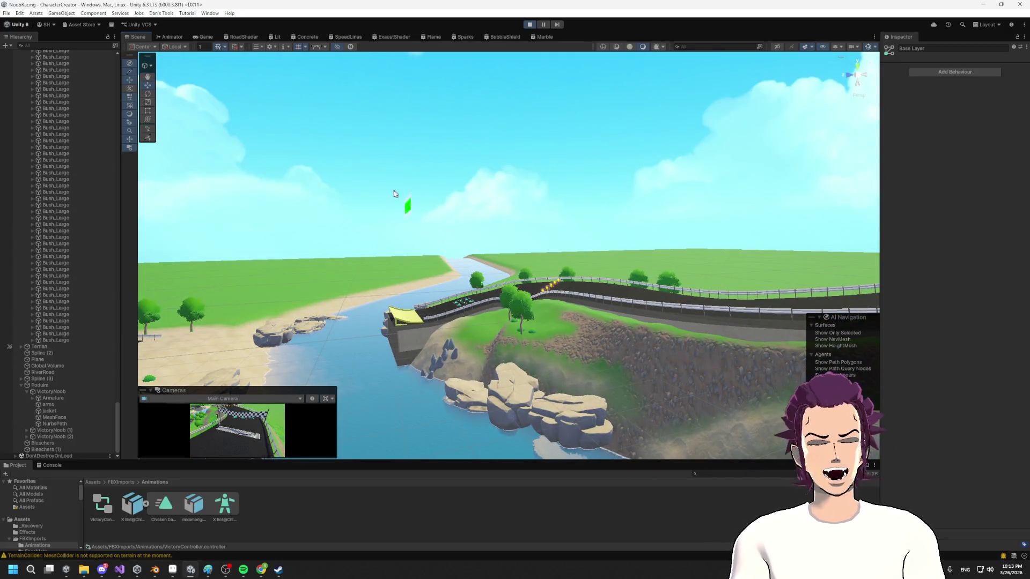
mouse_move(472, 281)
left_mouse_down()
mouse_move(270, 315)
mouse_move(295, 242)
mouse_move(271, 269)
mouse_move(737, 317)
mouse_move(629, 206)
left_mouse_up()
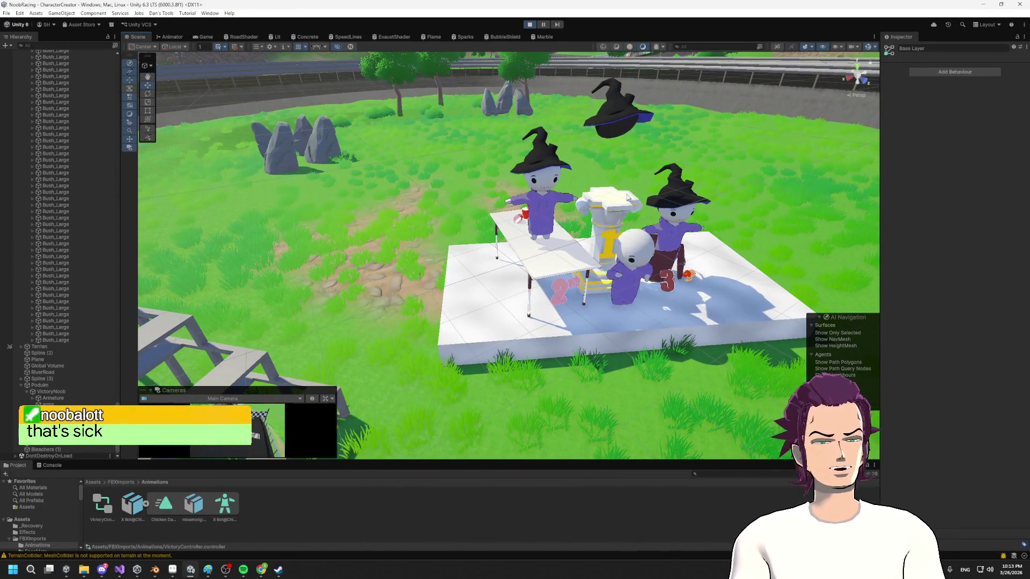
- Select the podium and orbit the Scene view to frame it between both bleachers
right_click(640, 244)
left_click(601, 258)
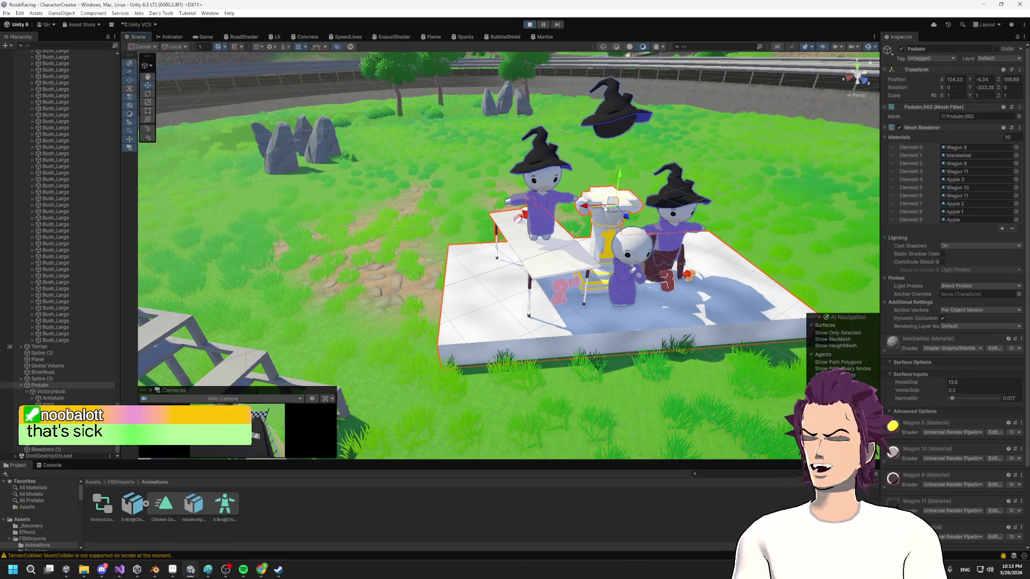
mouse_move(602, 258)
left_mouse_down()
mouse_move(771, 248)
mouse_move(613, 226)
mouse_move(564, 262)
mouse_move(593, 246)
left_mouse_up()
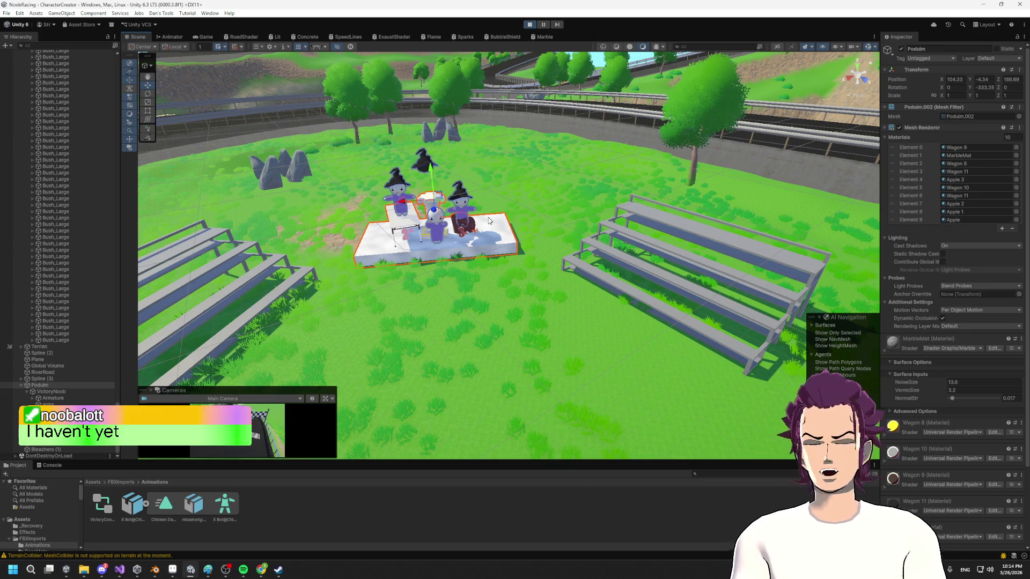
right_click(450, 242)
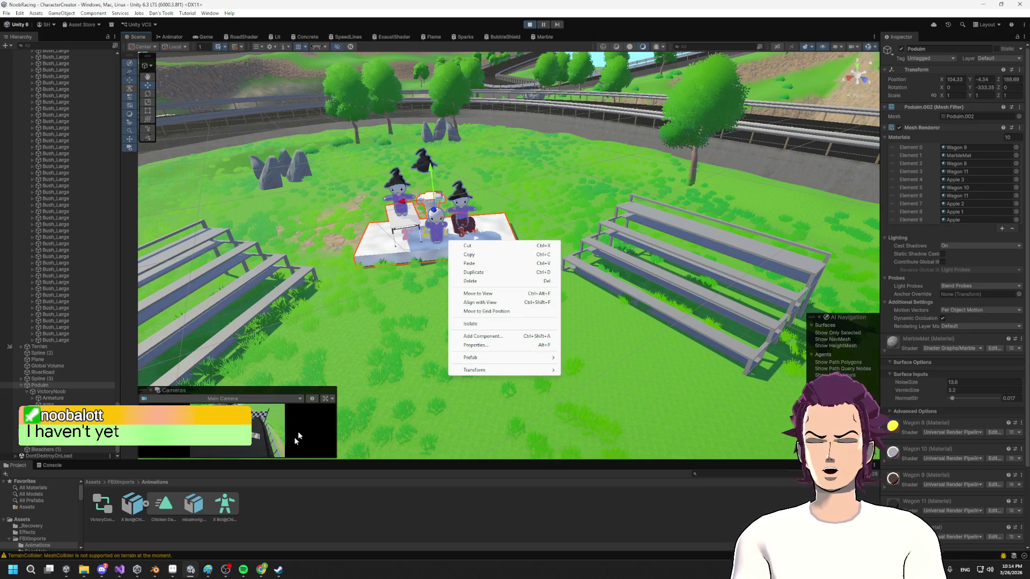
left_click(356, 388)
scroll(551, 250, "up", 2)
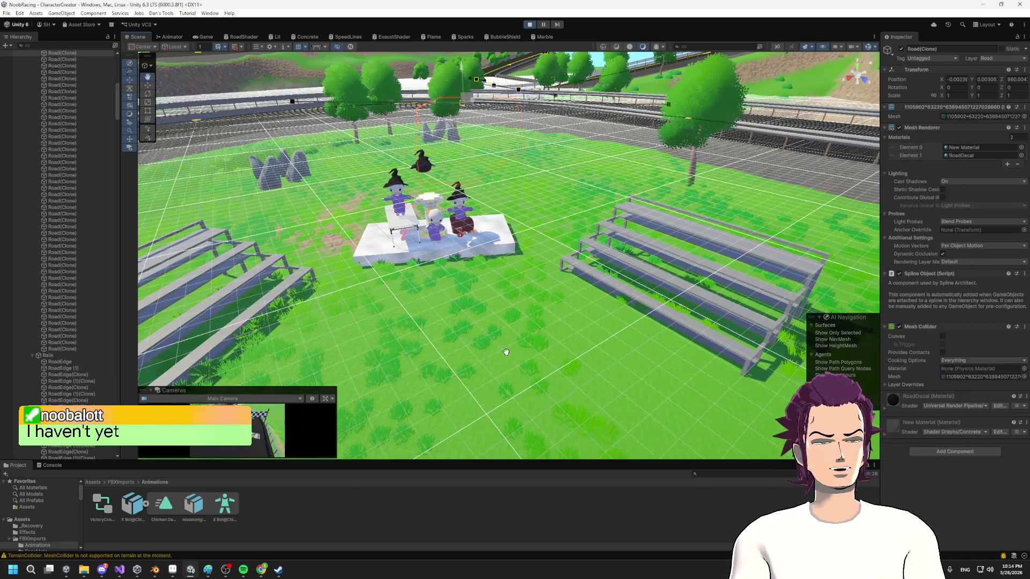
left_click_drag(551, 250, 523, 281)
left_click(523, 282)
scroll(536, 225, "up", 3)
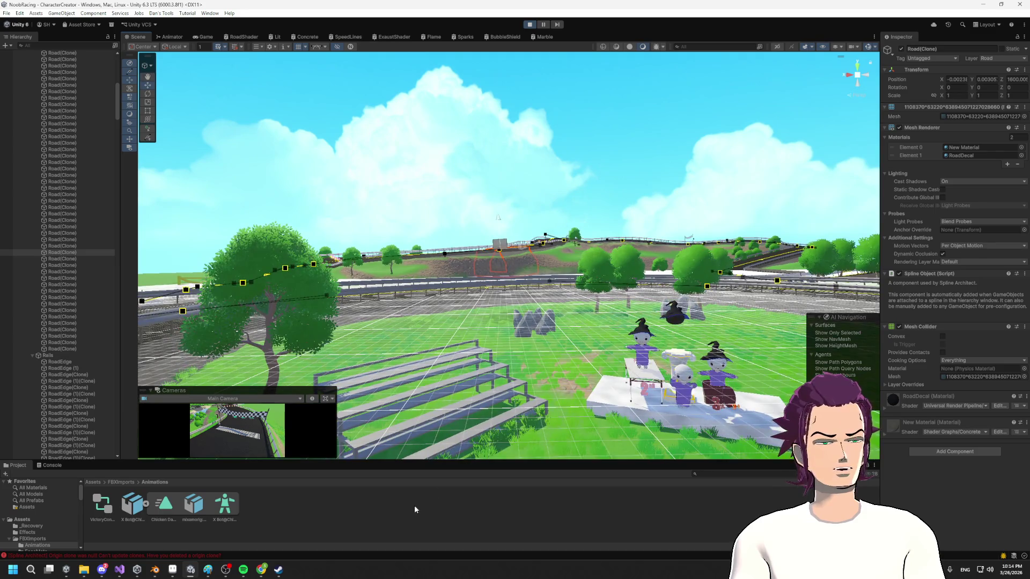
left_click_drag(557, 155, 474, 329)
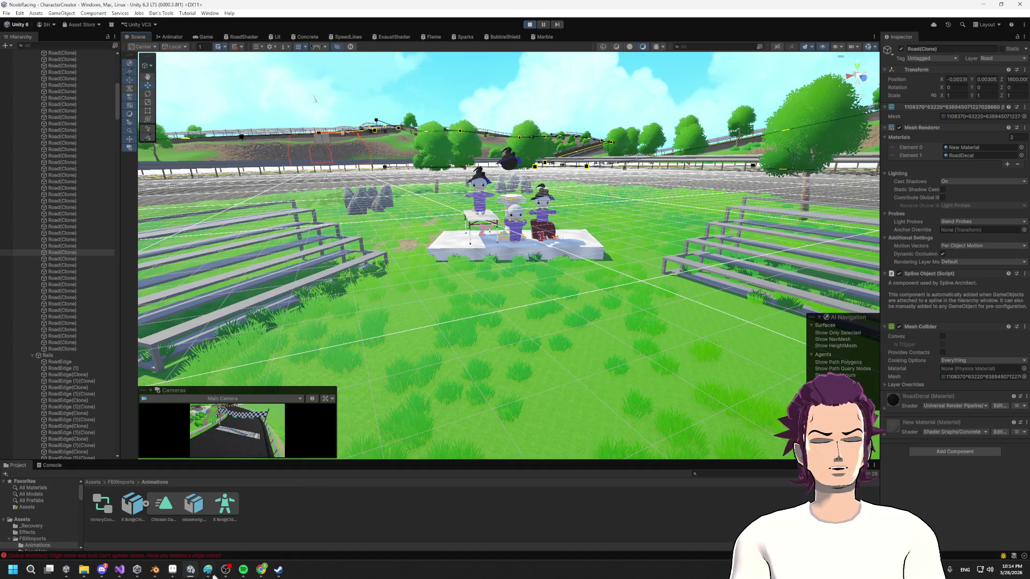
- Bring the Blender project window back to the front
mouse_move(156, 572)
left_click(104, 540)
left_click(185, 531)
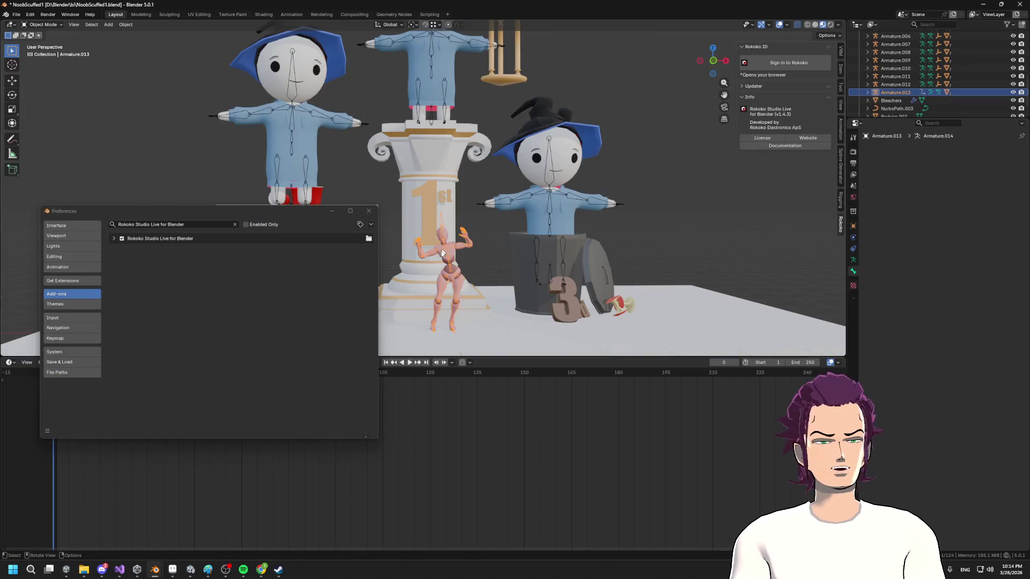
- Close Preferences, shrink the timeline, and orbit to a higher view of podium and bleachers
left_click(370, 212)
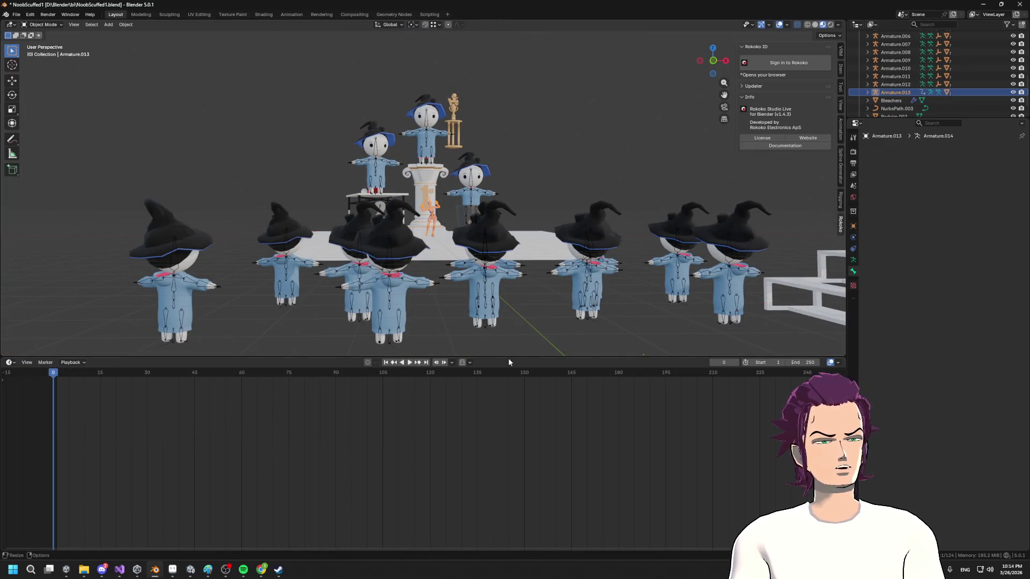
left_click_drag(508, 362, 508, 493)
right_click(508, 276)
right_click(496, 215)
mouse_move(496, 215)
left_mouse_down()
mouse_move(542, 226)
mouse_move(445, 151)
left_mouse_up()
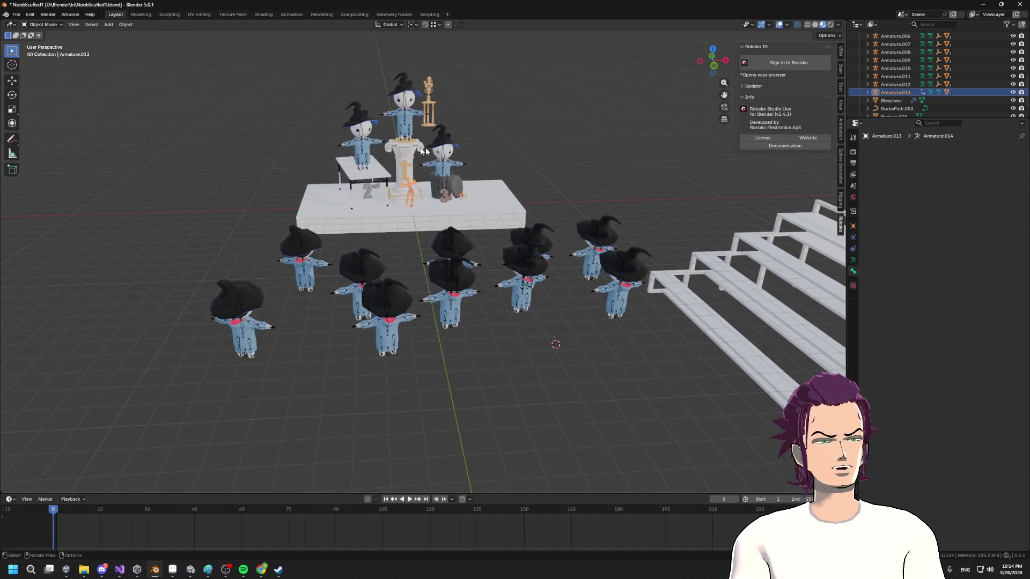
scroll(459, 132, "up", 8)
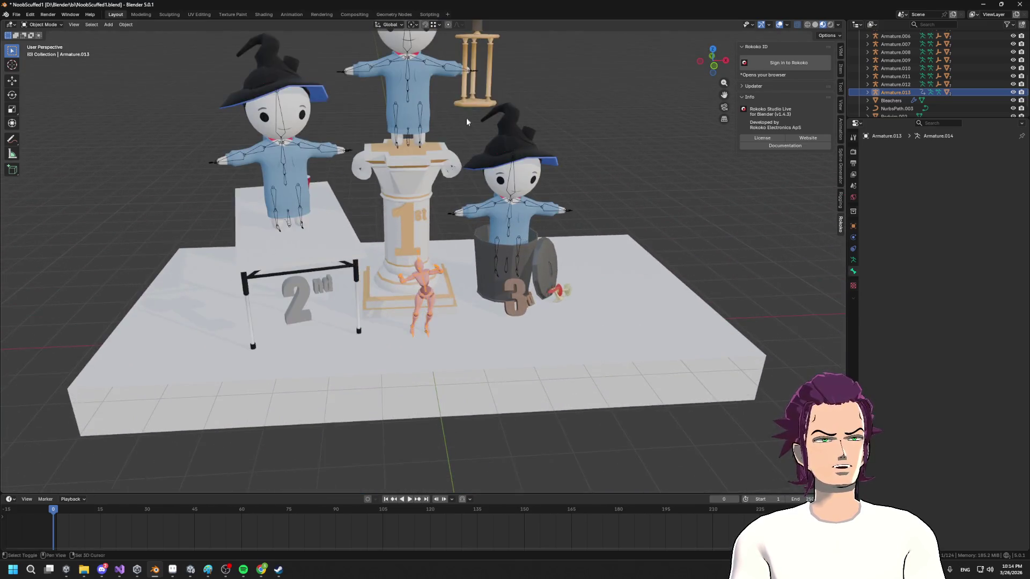
- Frame the selected trophy and orbit up to see the character beside it
left_click(490, 114)
key("KP_Decimal")
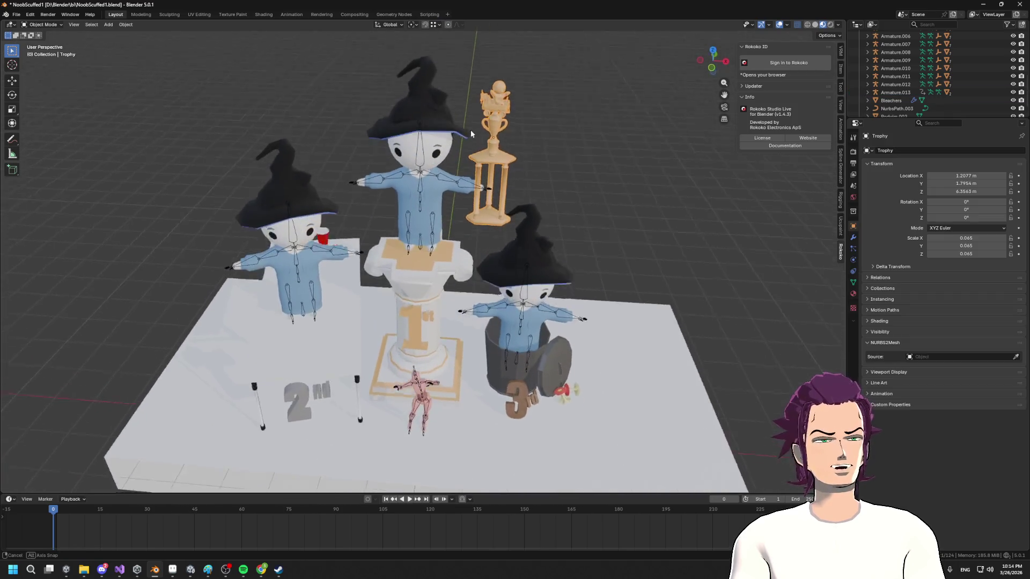
scroll(453, 209, "up", 5)
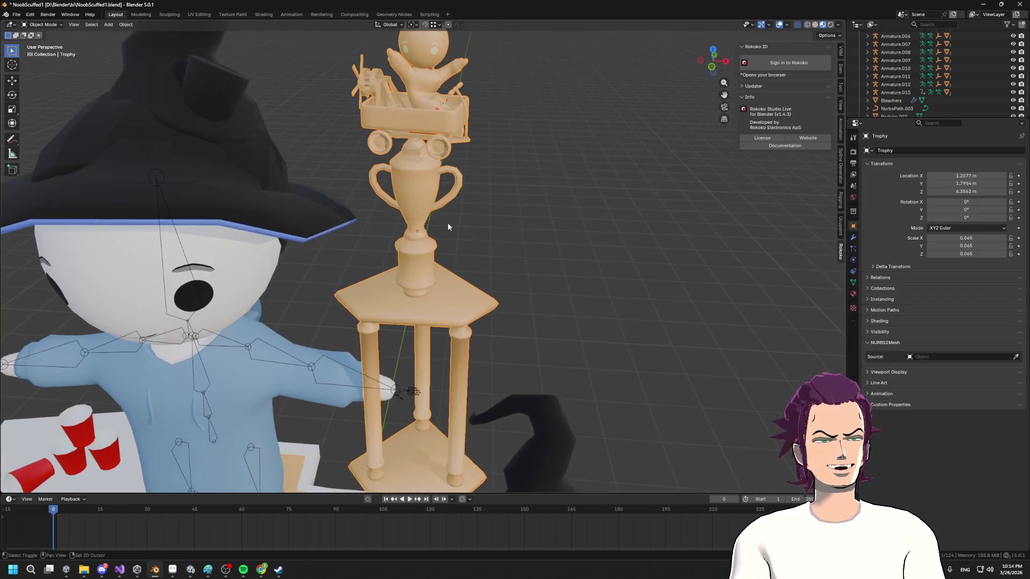
scroll(478, 209, "down", 5)
mouse_move(472, 230)
left_mouse_down()
mouse_move(498, 263)
mouse_move(496, 303)
mouse_move(455, 179)
left_mouse_up()
scroll(495, 303, "down", 5)
scroll(455, 179, "down", 5)
- Zoom out and orbit over the podium, hatted crowd and bleachers
left_click_drag(472, 241, 490, 302)
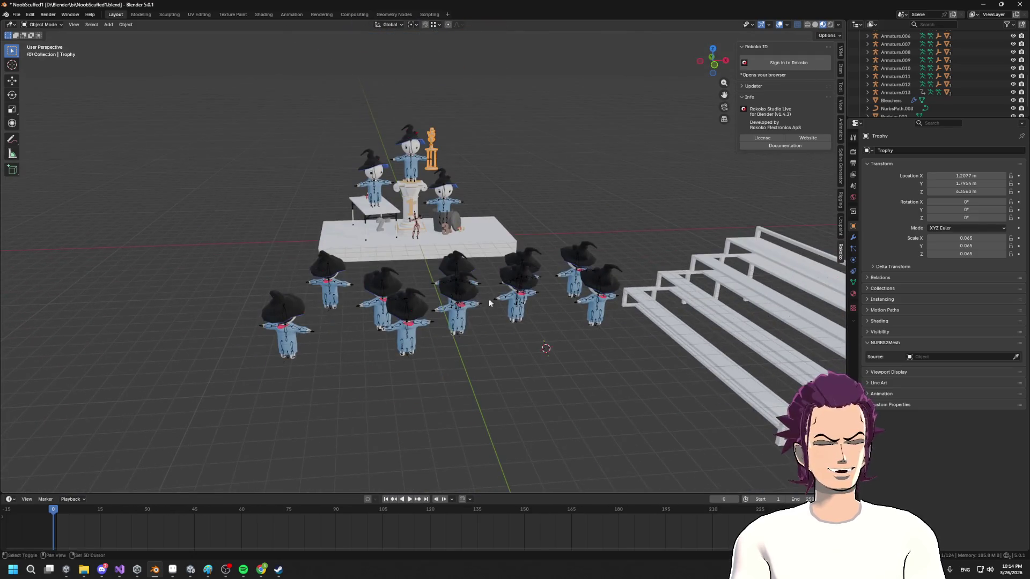
mouse_move(459, 338)
left_mouse_down()
mouse_move(407, 322)
mouse_move(429, 316)
mouse_move(423, 303)
left_mouse_up()
scroll(423, 303, "up", 4)
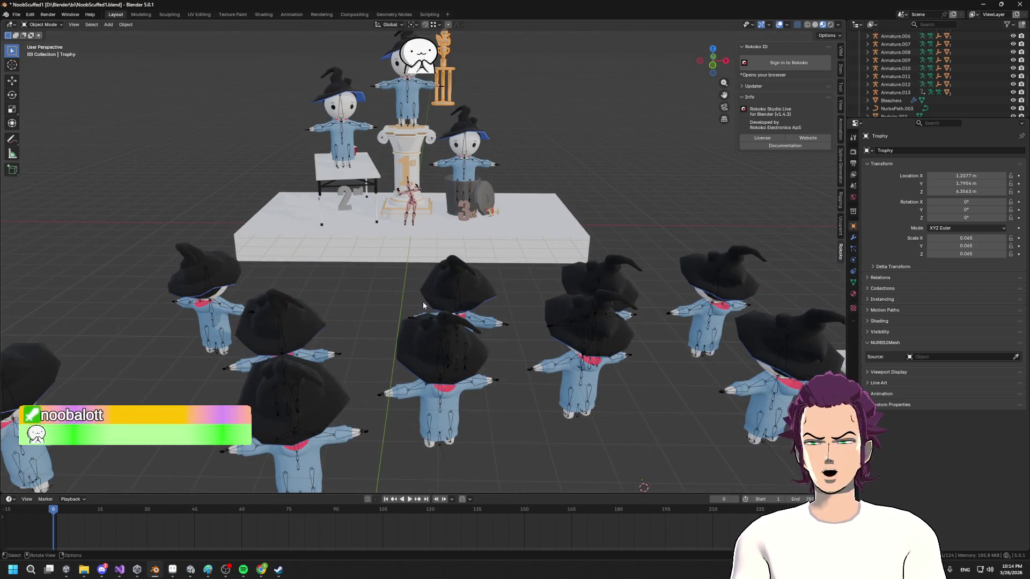
left_click_drag(435, 290, 412, 119)
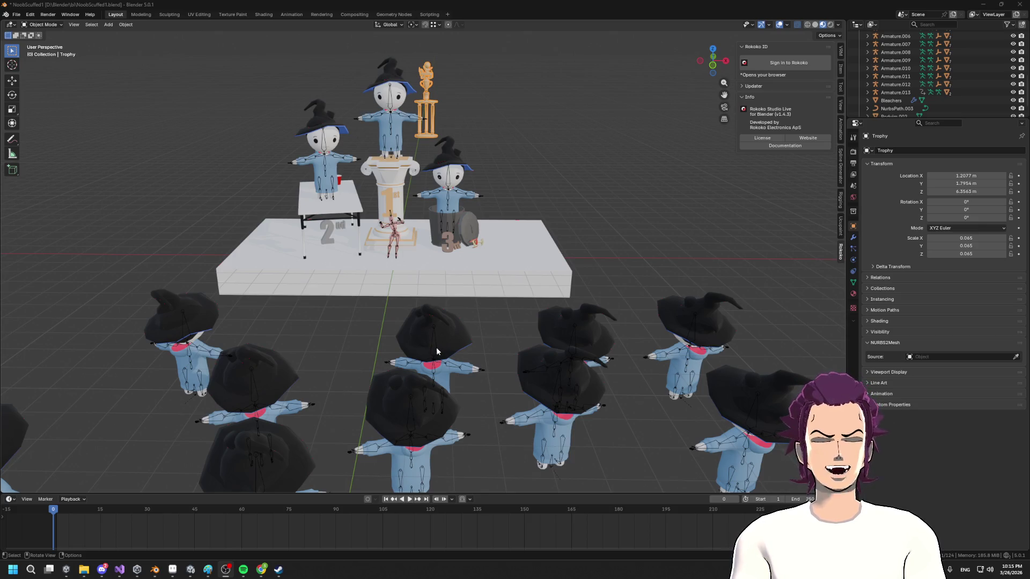
scroll(437, 352, "down", 3)
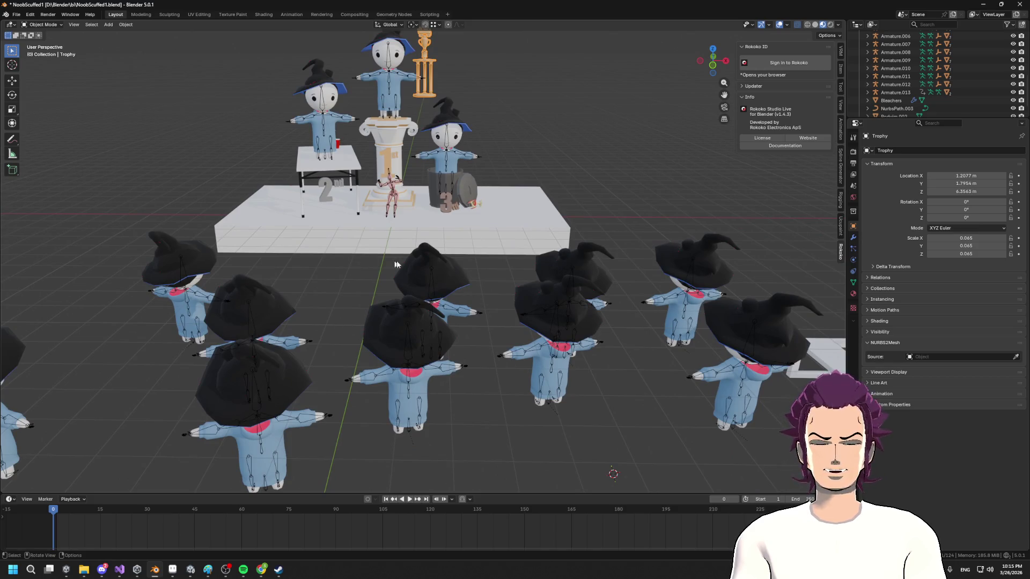
scroll(322, 288, "down", 2)
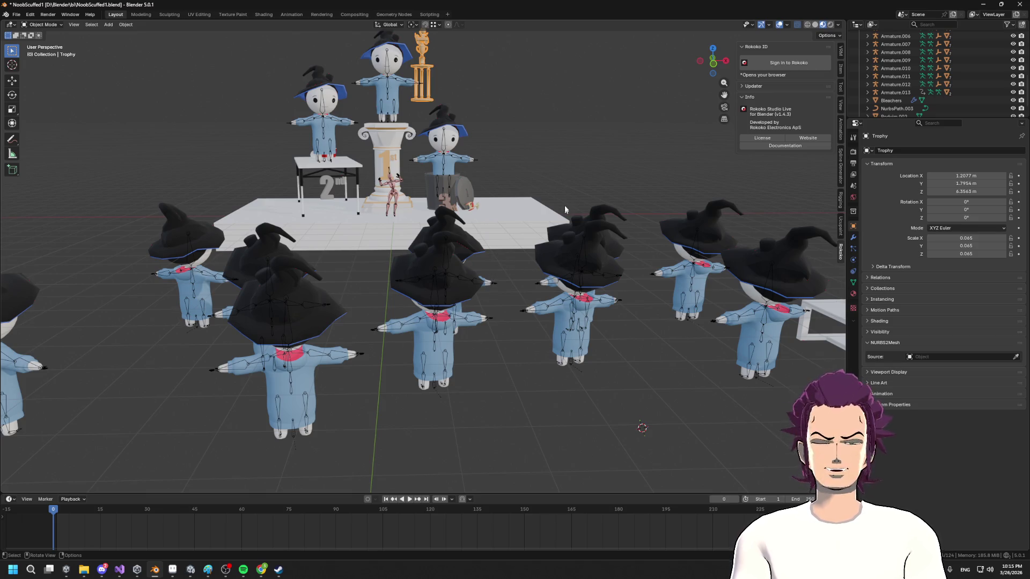
scroll(455, 241, "down", 1)
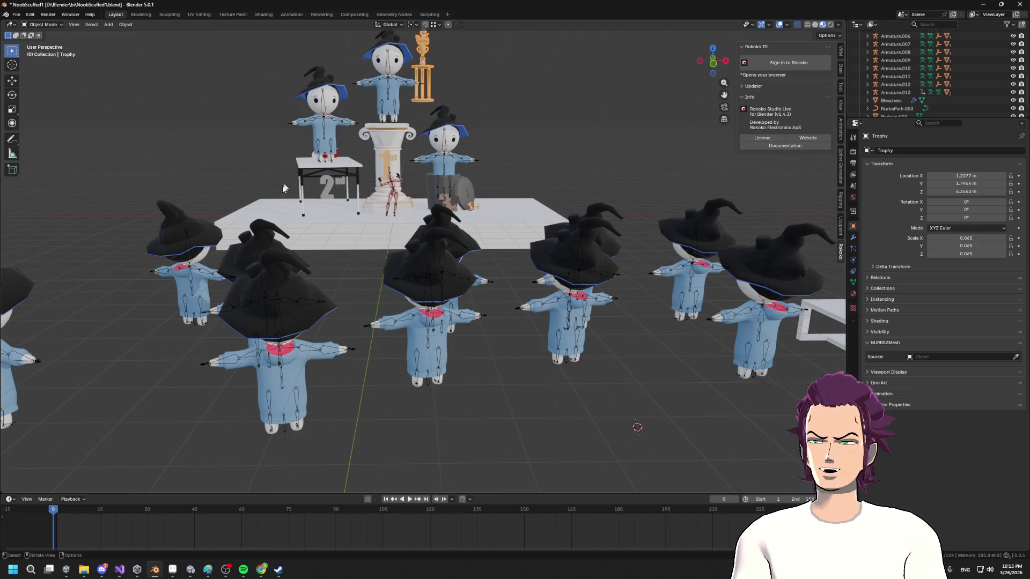
scroll(457, 258, "down", 3)
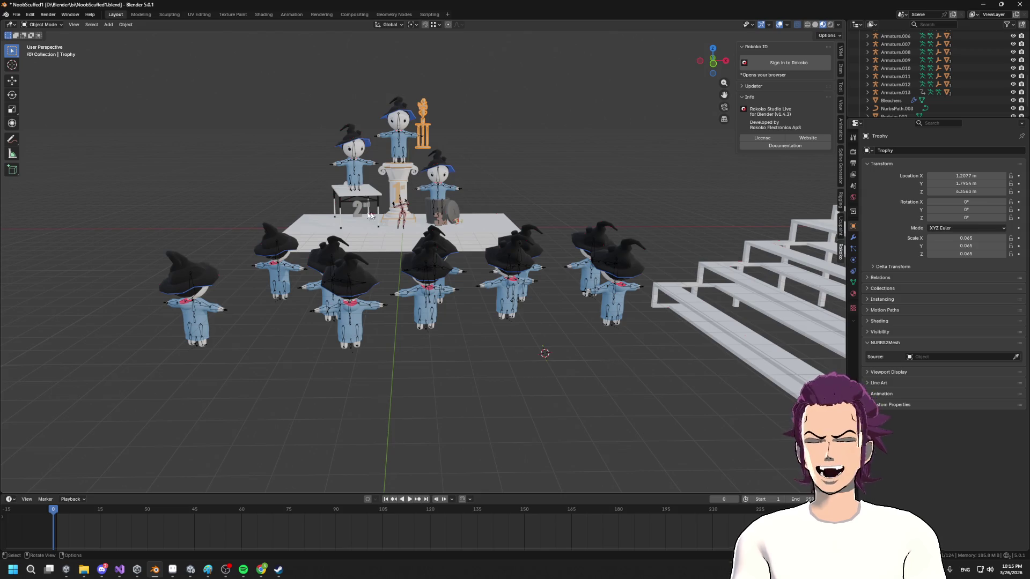
mouse_move(421, 291)
left_mouse_down()
mouse_move(622, 195)
mouse_move(616, 184)
left_mouse_up()
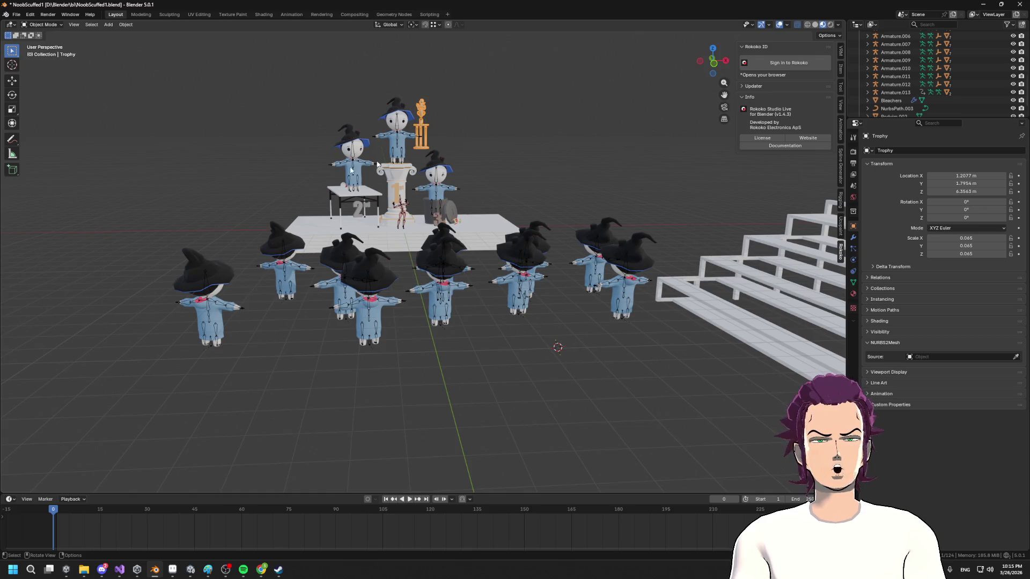
key("alt+Tab")
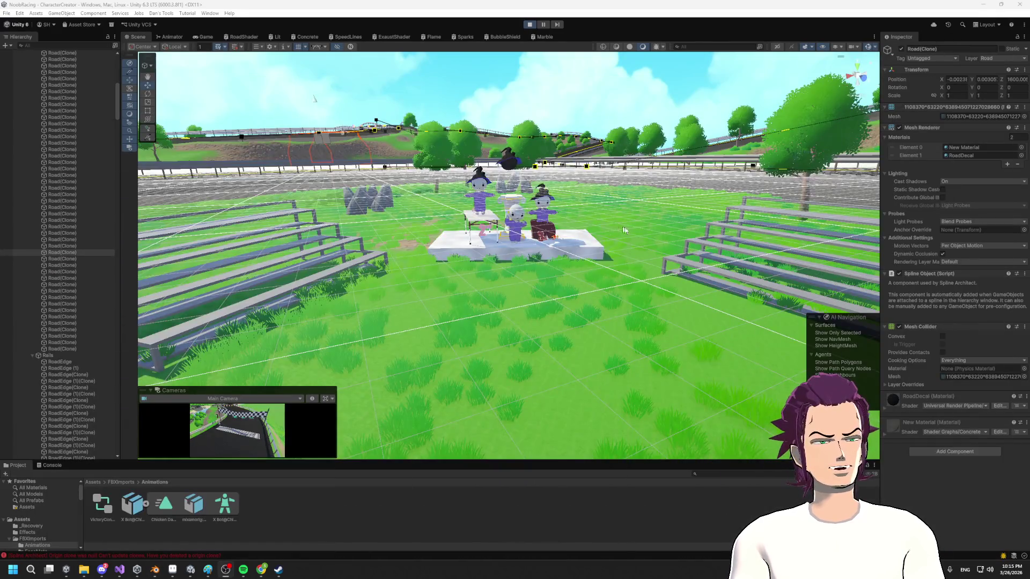
scroll(617, 227, "up", 2)
mouse_move(616, 228)
left_mouse_down()
mouse_move(618, 238)
mouse_move(622, 231)
left_mouse_up()
scroll(622, 230, "down", 5)
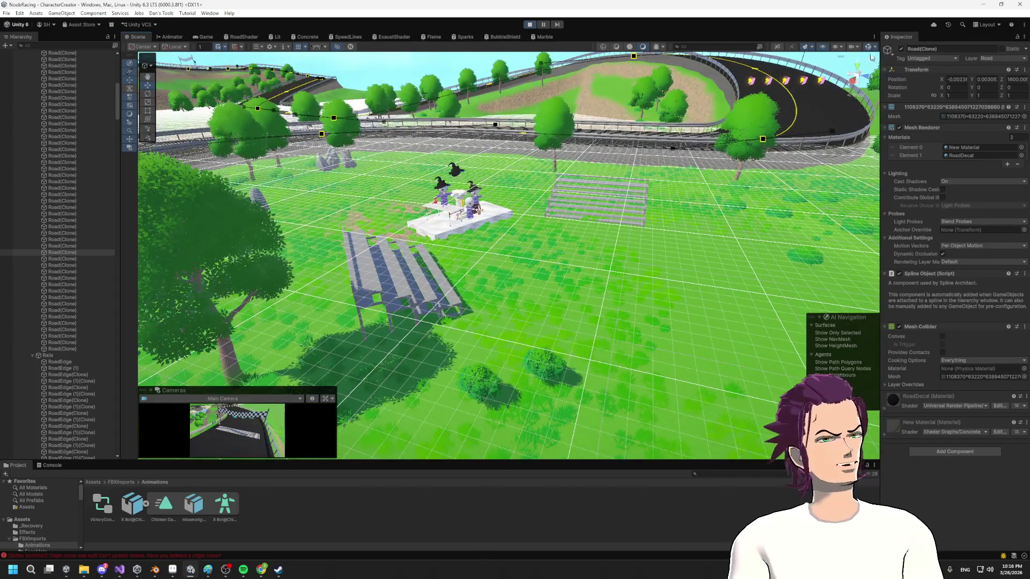
scroll(464, 140, "up", 5)
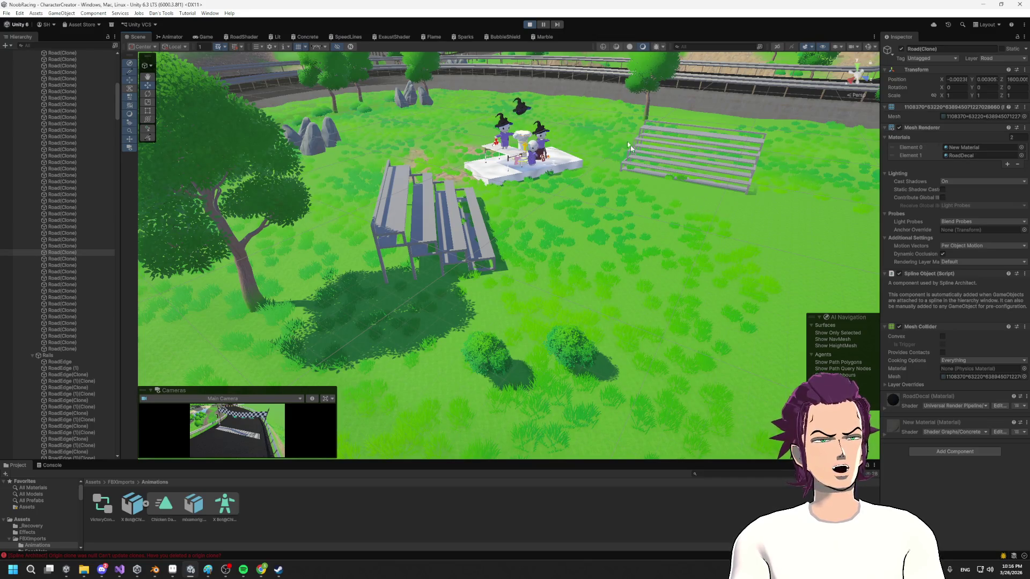
mouse_move(648, 162)
left_mouse_down()
mouse_move(422, 188)
mouse_move(560, 149)
mouse_move(526, 158)
left_mouse_up()
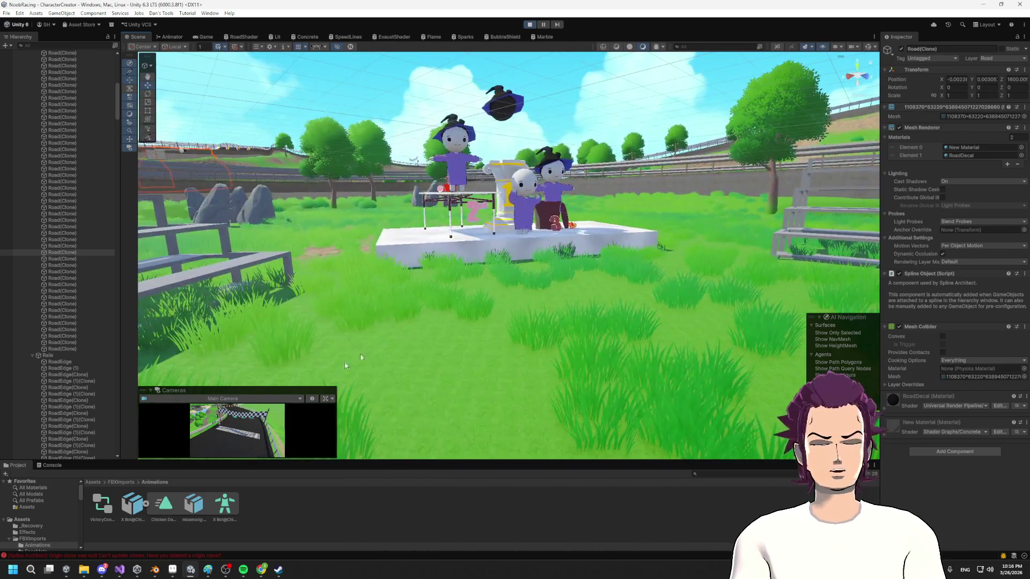
key("alt+Tab")
scroll(424, 329, "down", 5)
scroll(423, 329, "up", 3)
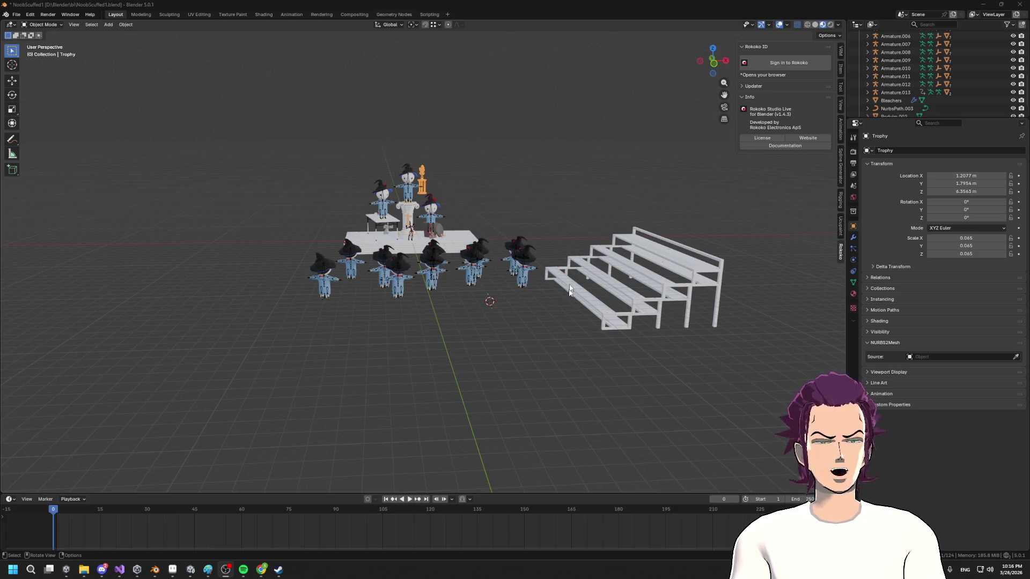
- With the Annotate tool, sketch the first outlines on the left side of the scene
scroll(492, 227, "up", 1)
left_click(15, 138)
left_click_drag(17, 138, 46, 141)
mouse_move(222, 396)
left_mouse_down()
mouse_move(304, 247)
mouse_move(143, 185)
mouse_move(172, 339)
mouse_move(115, 376)
mouse_move(61, 216)
left_mouse_up()
left_click_drag(98, 290, 247, 202)
mouse_move(182, 344)
left_mouse_down()
mouse_move(294, 240)
mouse_move(303, 134)
mouse_move(387, 115)
mouse_move(508, 152)
mouse_move(518, 242)
mouse_move(536, 103)
mouse_move(264, 99)
mouse_move(289, 119)
mouse_move(270, 136)
mouse_move(302, 229)
left_mouse_up()
- Draw three small loops along the top outline and marks beside the podium table
left_click_drag(318, 117, 351, 155)
key("ctrl+z")
mouse_move(387, 115)
left_mouse_down()
mouse_move(375, 126)
mouse_move(391, 121)
left_mouse_up()
left_click_drag(454, 117, 448, 118)
left_click_drag(337, 215, 339, 230)
mouse_move(470, 225)
left_mouse_down()
mouse_move(487, 203)
mouse_move(486, 239)
left_mouse_up()
left_click_drag(331, 235, 346, 236)
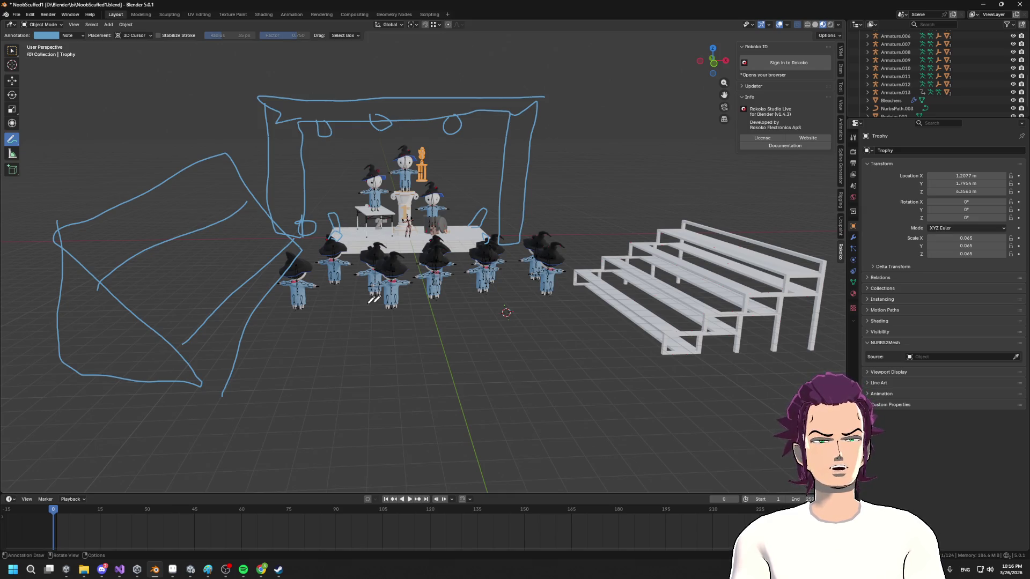
- Circle seats on the bleachers with annotation strokes
mouse_move(699, 246)
left_mouse_down()
mouse_move(693, 239)
mouse_move(703, 268)
left_mouse_up()
left_click_drag(657, 271, 665, 279)
left_click_drag(671, 319, 669, 329)
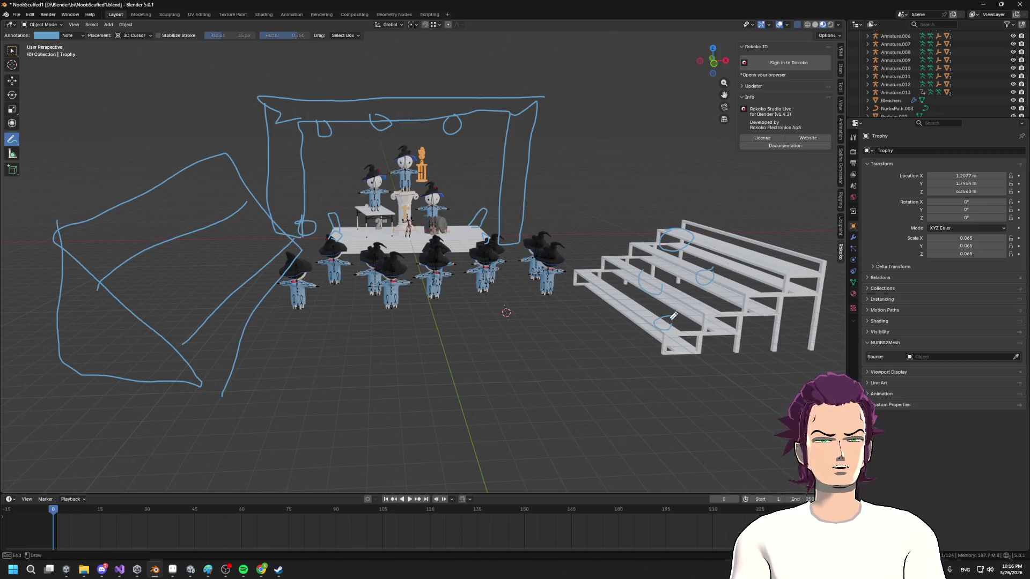
- Finish the left-side sketch, then minimize Blender and orbit Unity's view toward the podium
left_click_drag(208, 206, 243, 211)
left_click_drag(165, 264, 199, 295)
mouse_move(163, 106)
left_mouse_down()
mouse_move(200, 123)
mouse_move(146, 119)
mouse_move(227, 131)
mouse_move(185, 141)
mouse_move(252, 302)
mouse_move(574, 313)
mouse_move(579, 347)
mouse_move(538, 328)
left_mouse_up()
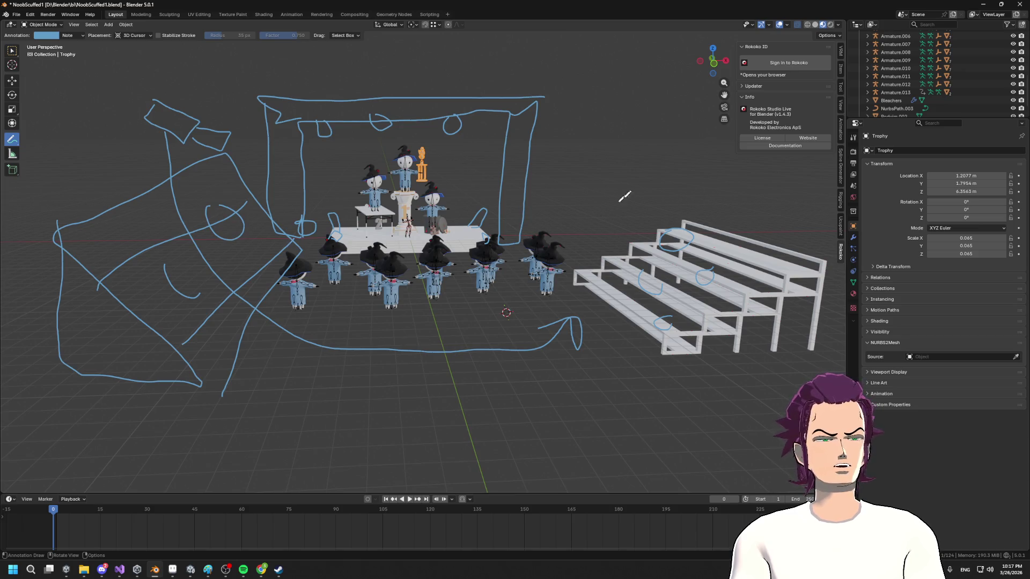
left_click(983, 4)
mouse_move(590, 242)
left_mouse_down()
mouse_move(598, 245)
mouse_move(536, 152)
mouse_move(772, 278)
mouse_move(595, 301)
mouse_move(544, 451)
mouse_move(481, 381)
mouse_move(731, 267)
mouse_move(595, 232)
mouse_move(461, 275)
left_mouse_up()
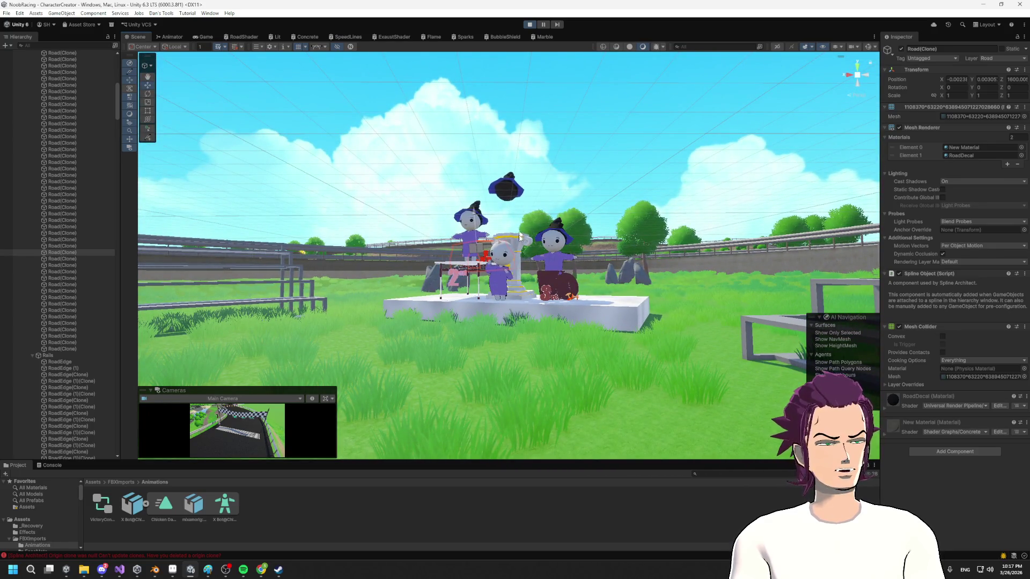
left_click(984, 4)
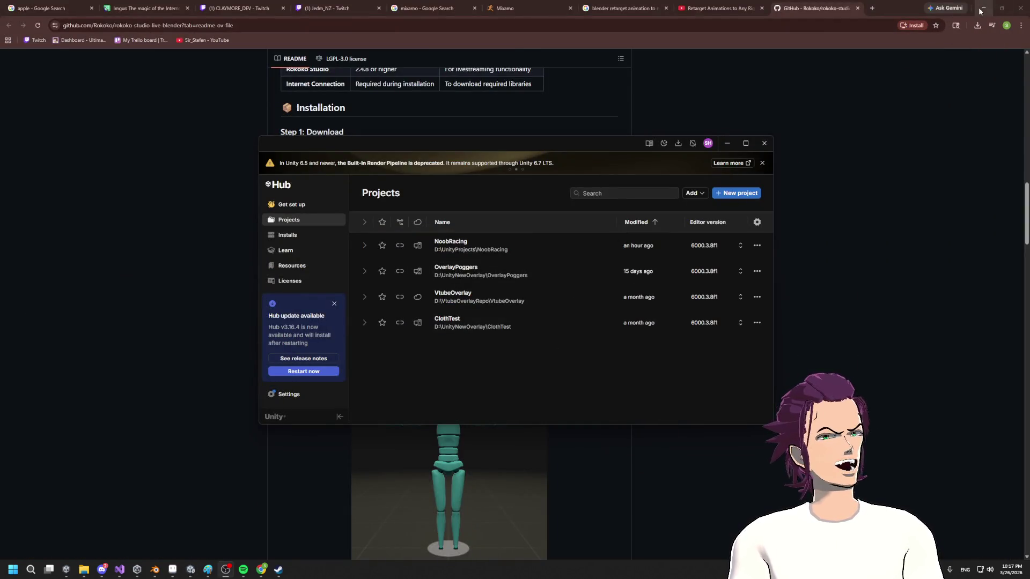
left_click(279, 570)
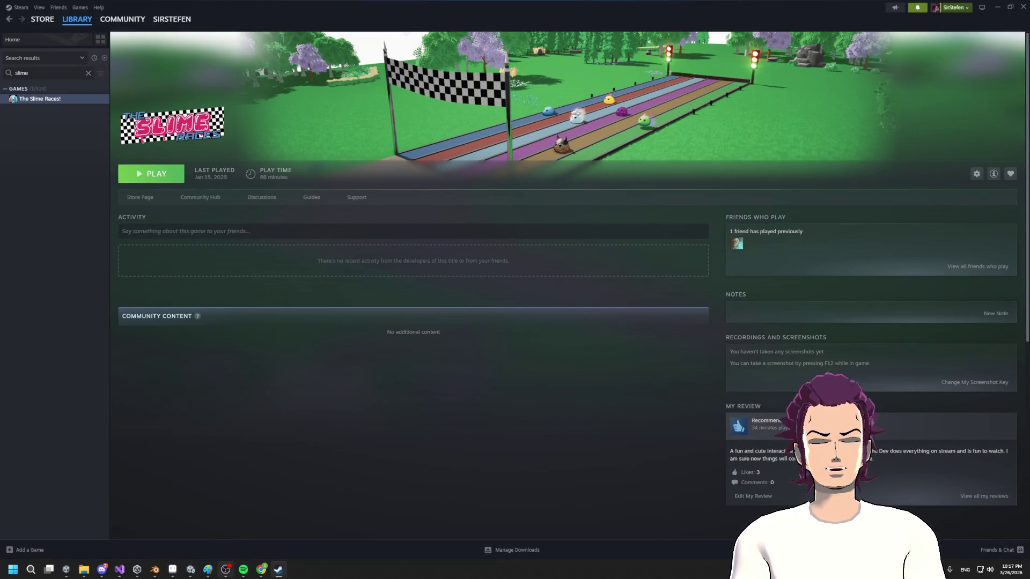
left_click(190, 570)
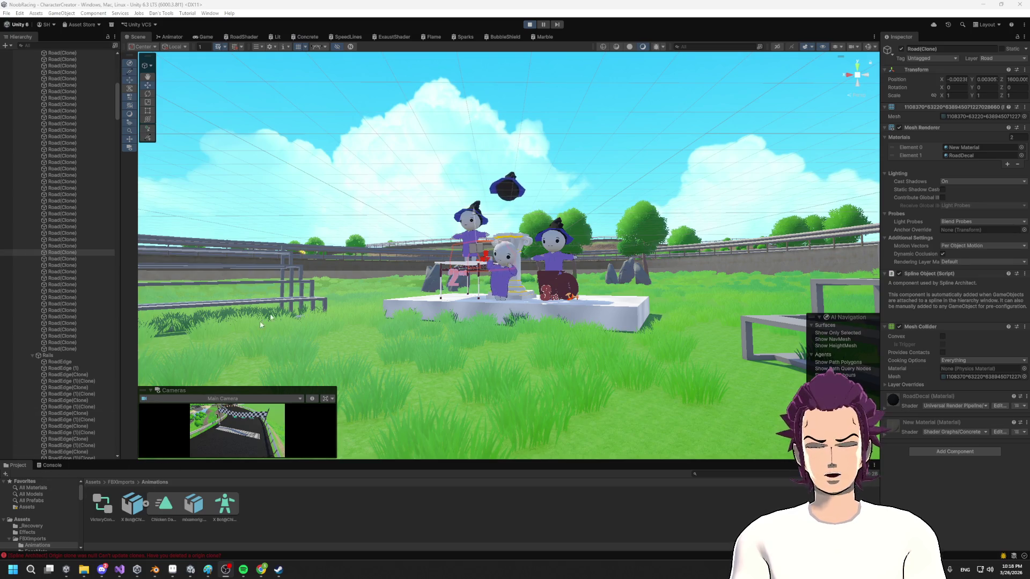
- Restart Unity play mode to test the race, then switch to the Rokoko README in Chrome
left_click(530, 25)
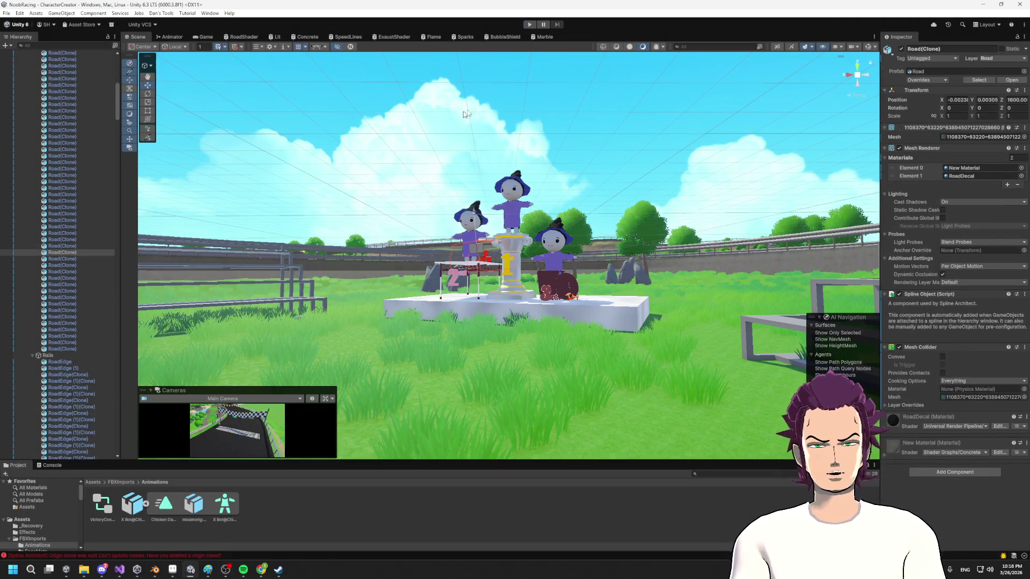
left_click(529, 24)
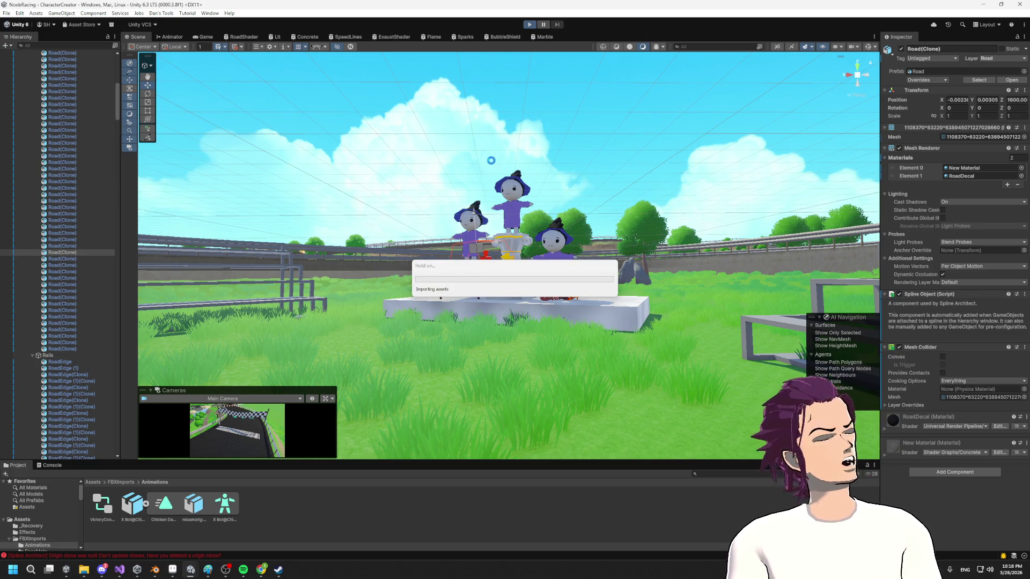
key("alt+Tab")
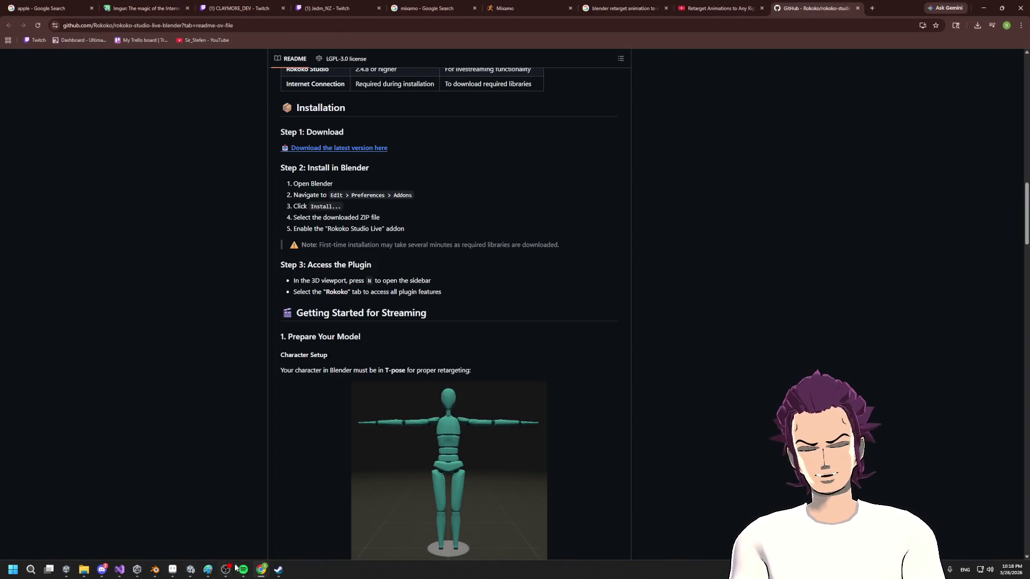
- Restore and minimize Chrome to reveal Unity's race running at Lap 1/2
mouse_move(137, 570)
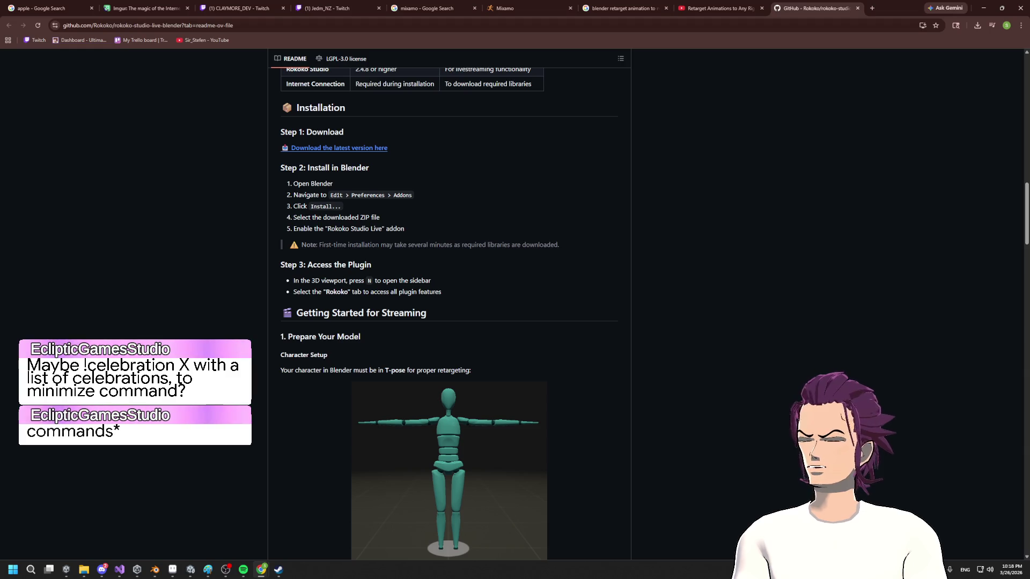
double_click(978, 5)
left_click(978, 4)
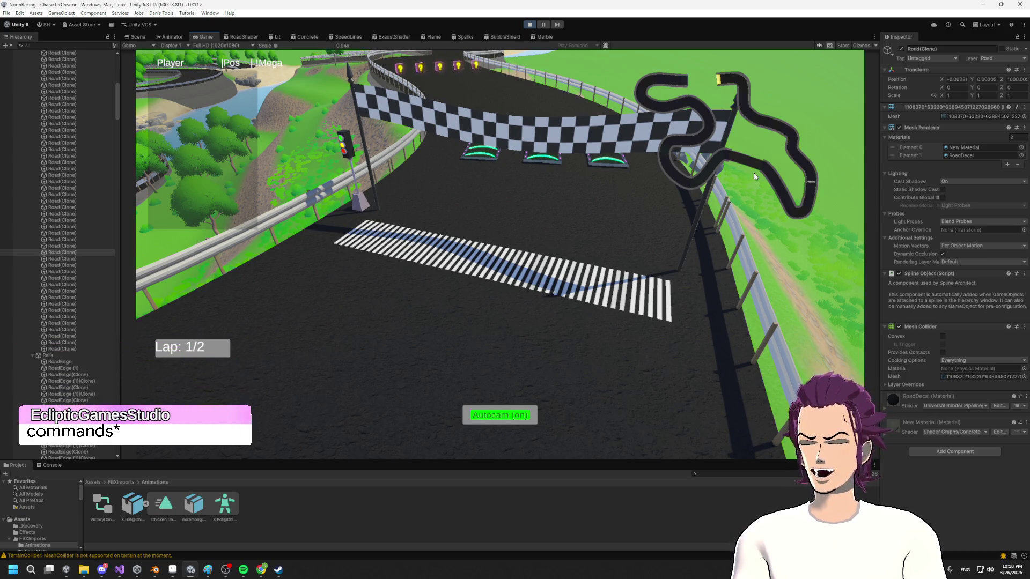
- Widen the inspector slightly and let the race run to the Race Finished!!! banner
left_click_drag(880, 104, 879, 101)
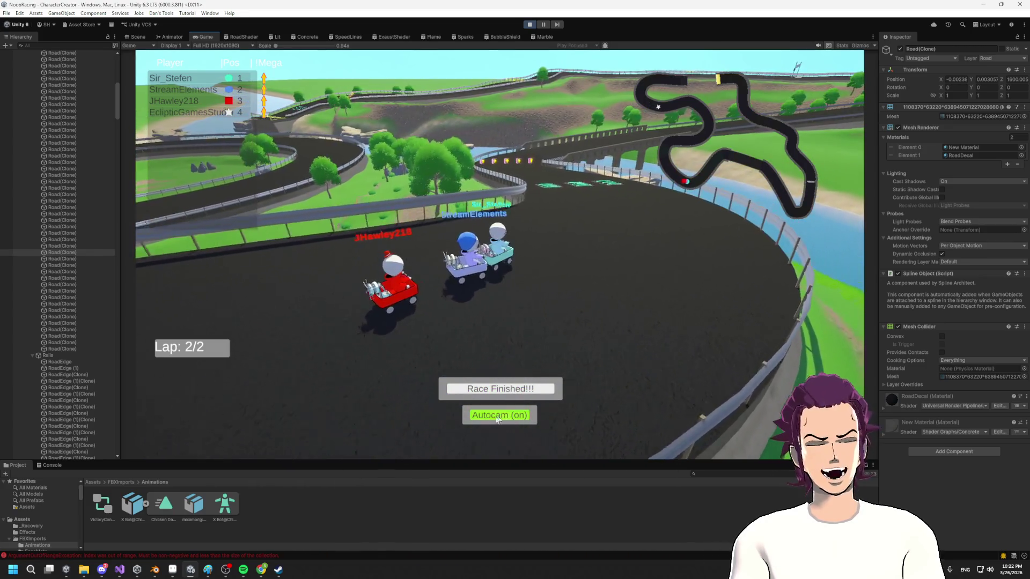
- Glance at Chrome, then minimize it to return to the fresh Lap 1/2 race
key("alt+Tab")
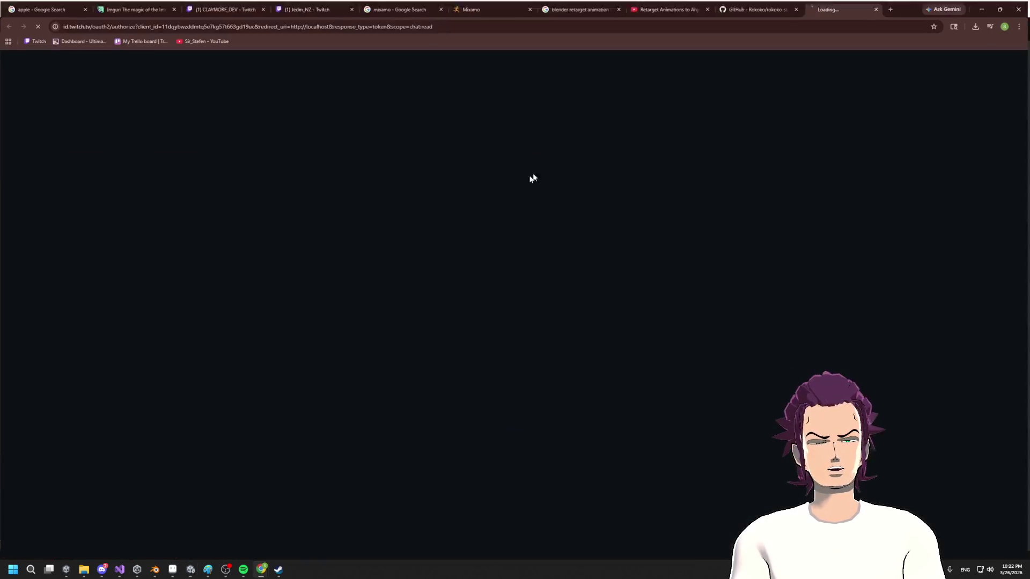
left_click(985, 6)
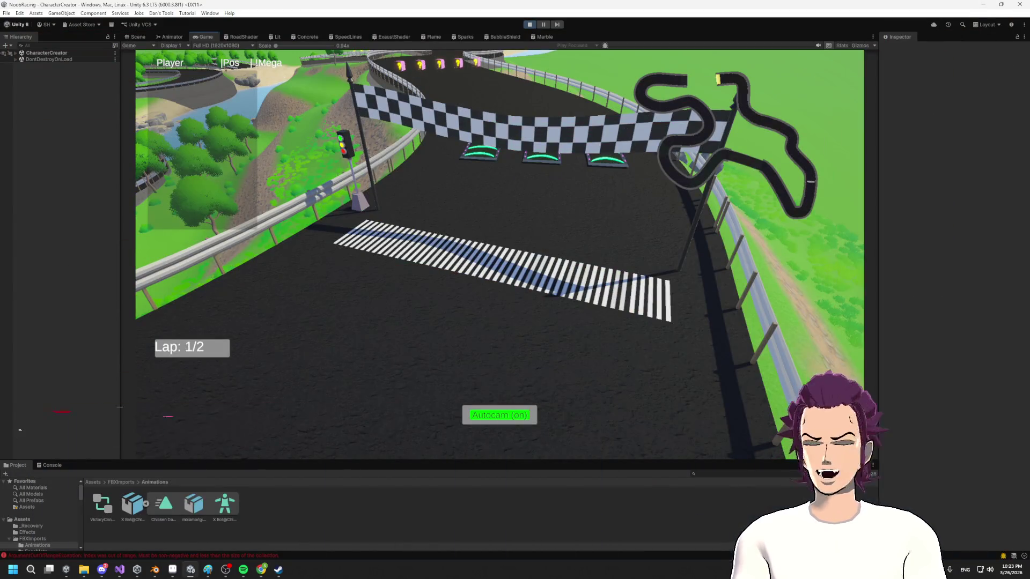
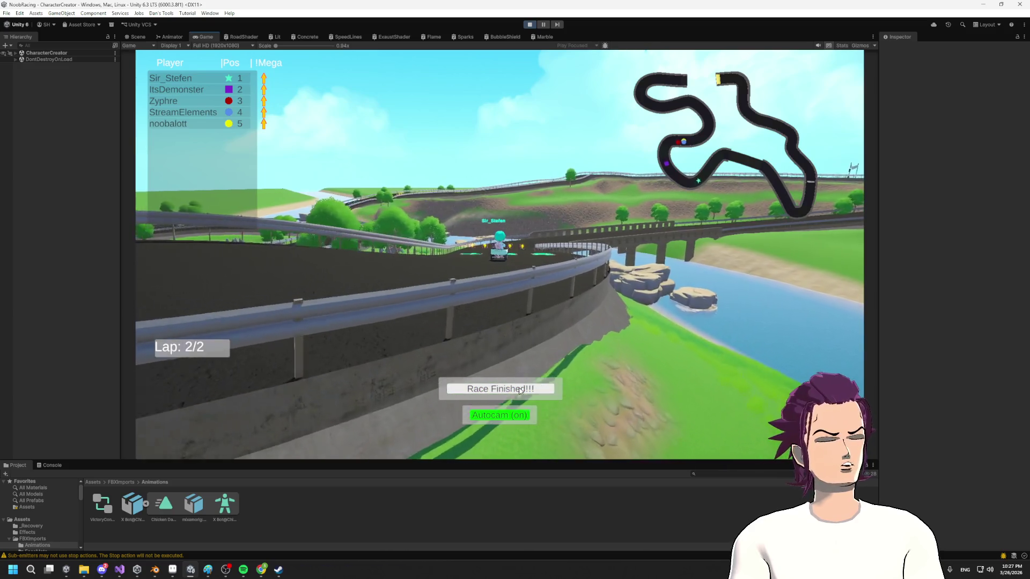
- Switch to the Chrome authorization window, then return to Unity as the three-kart race begins
key("alt+Tab")
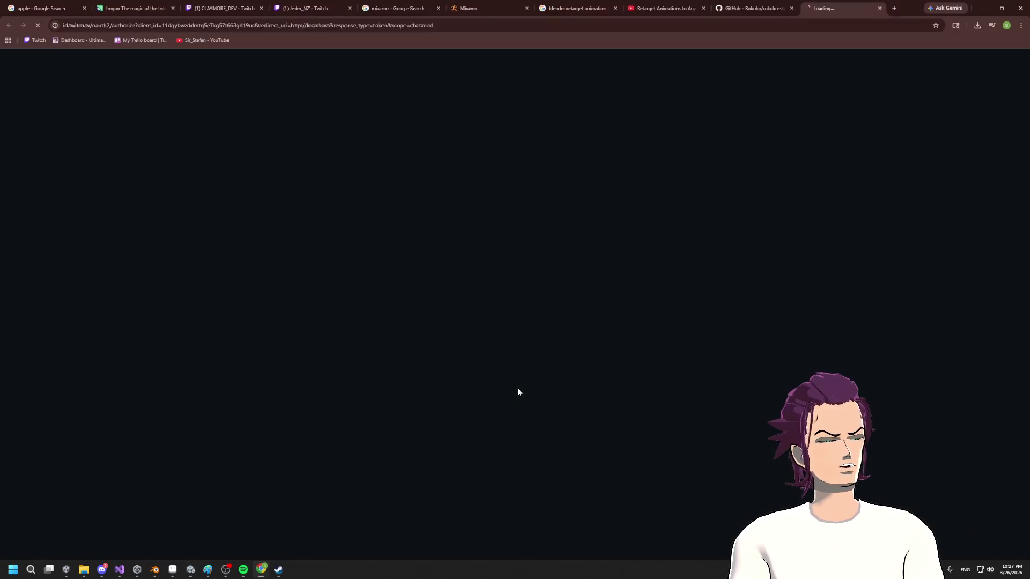
left_click(983, 8)
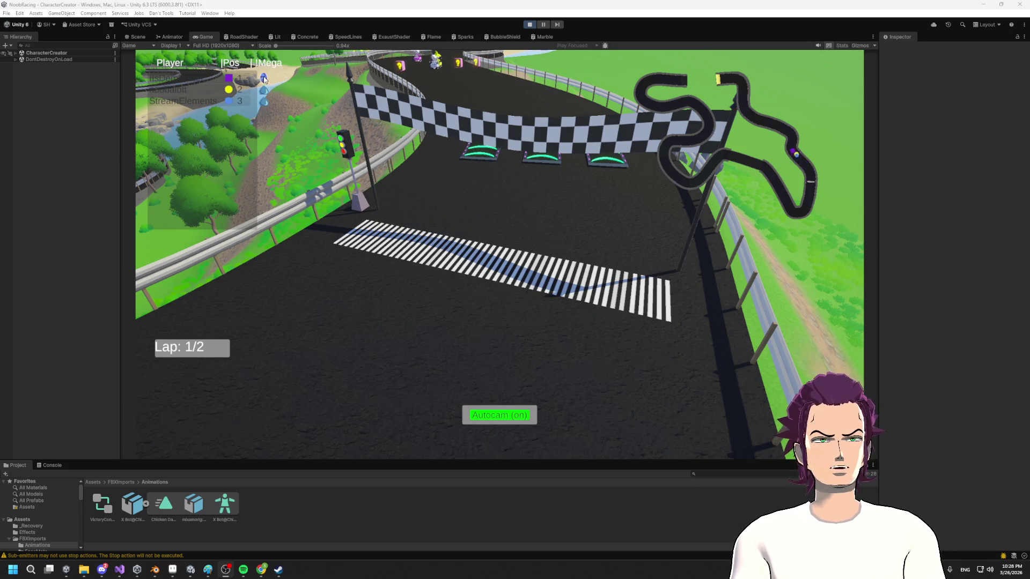
- Point the race camera at the leading kart and follow the three racers toward lap 2/2
left_click(207, 79)
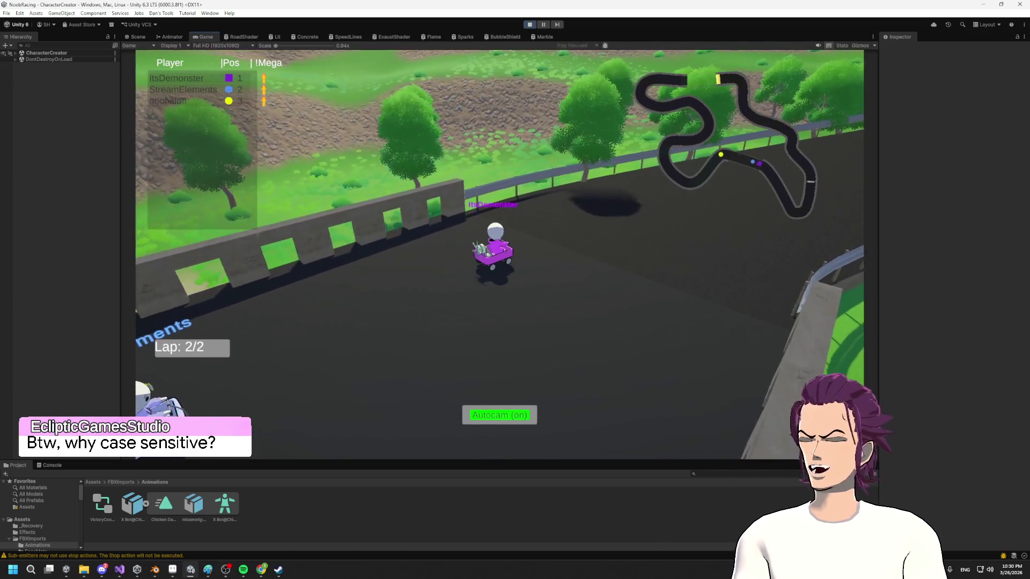
- Bring up TwitchManager.cs in Visual Studio and scroll up through the TwitchCommand methods to Missile
left_click(117, 571)
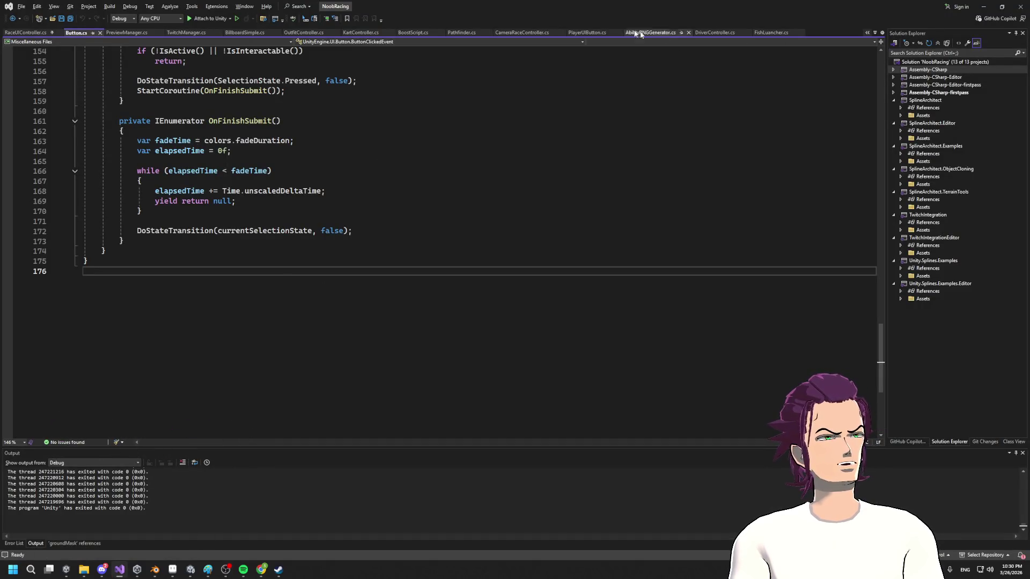
left_click(182, 33)
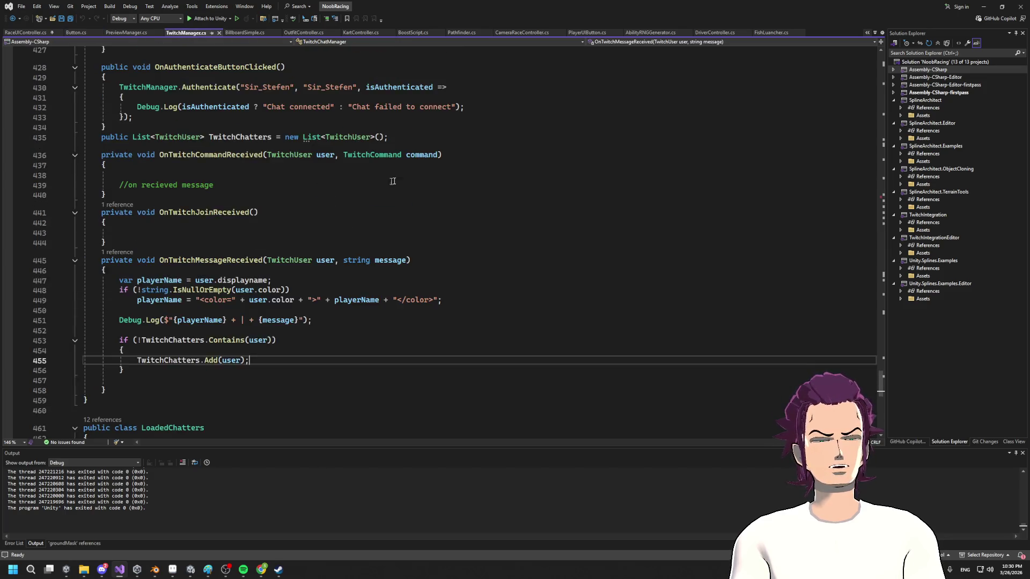
scroll(462, 143, "up", 2)
scroll(316, 241, "up", 20)
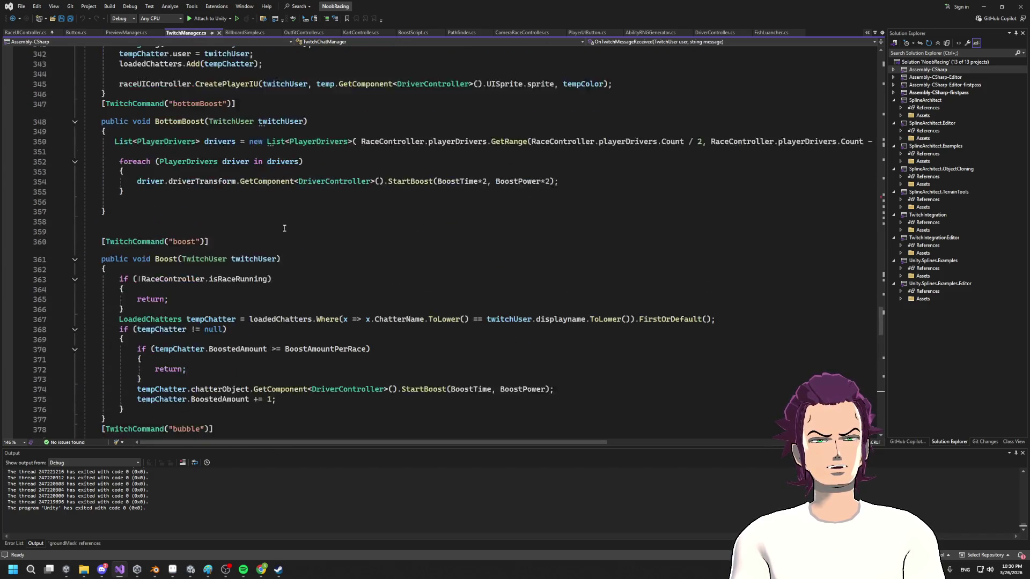
scroll(246, 254, "up", 20)
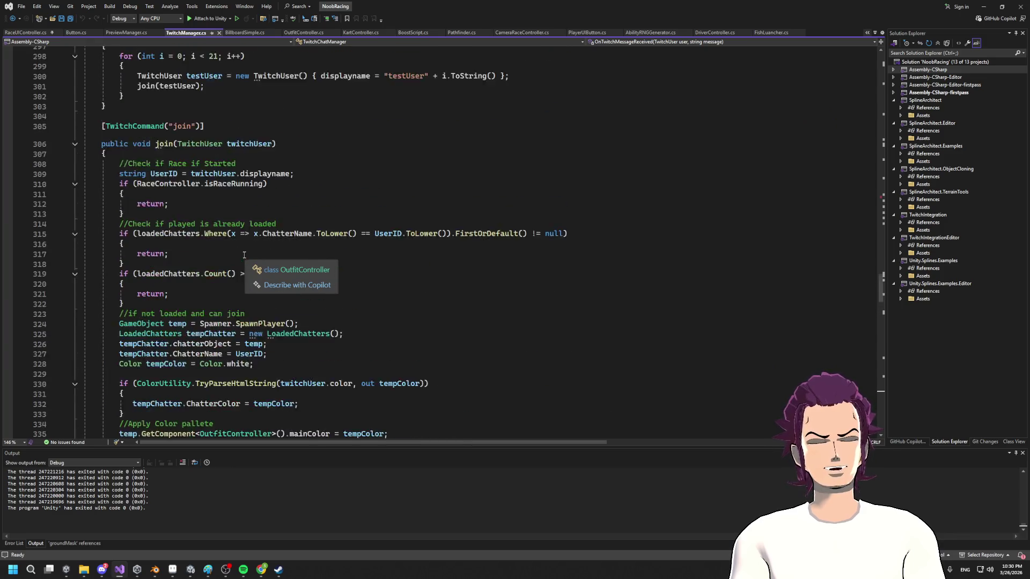
scroll(226, 257, "up", 7)
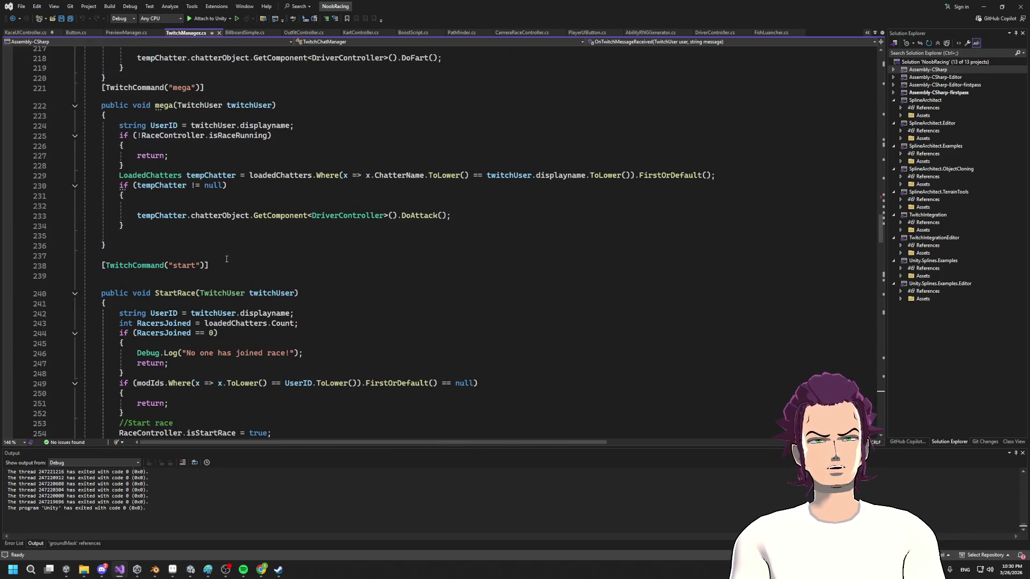
scroll(226, 247, "down", 9)
scroll(218, 186, "up", 20)
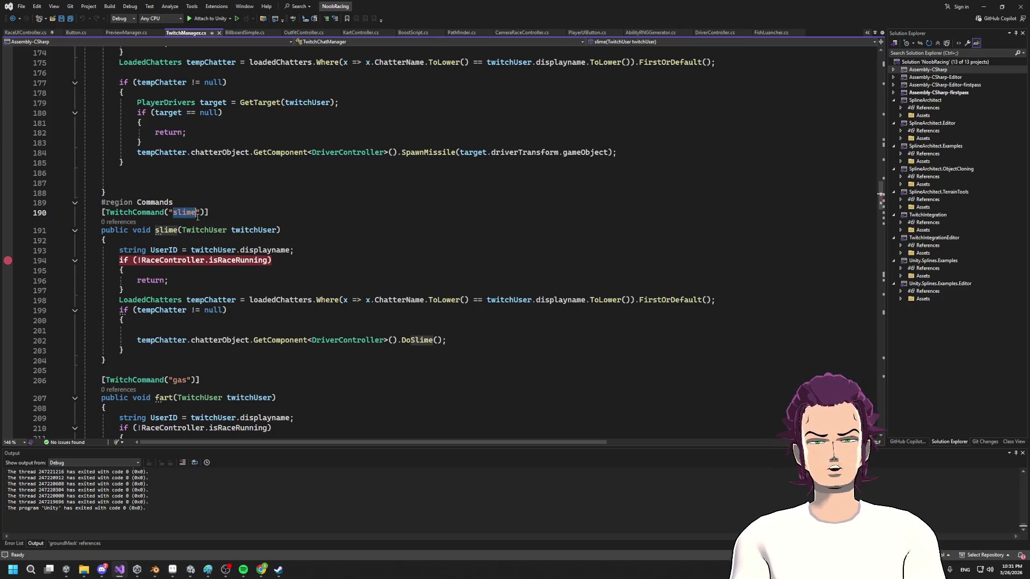
scroll(226, 224, "up", 20)
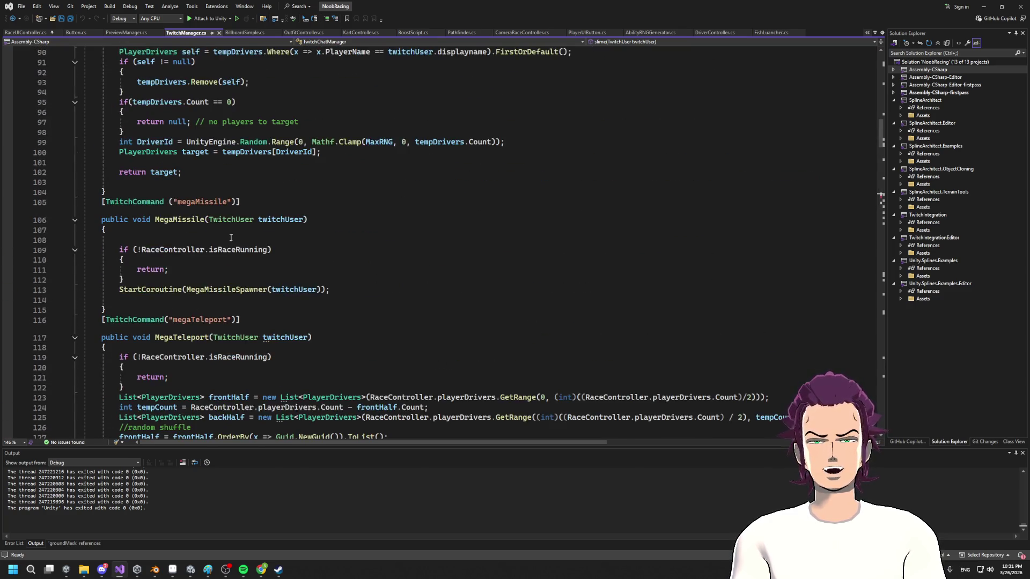
scroll(223, 243, "up", 12)
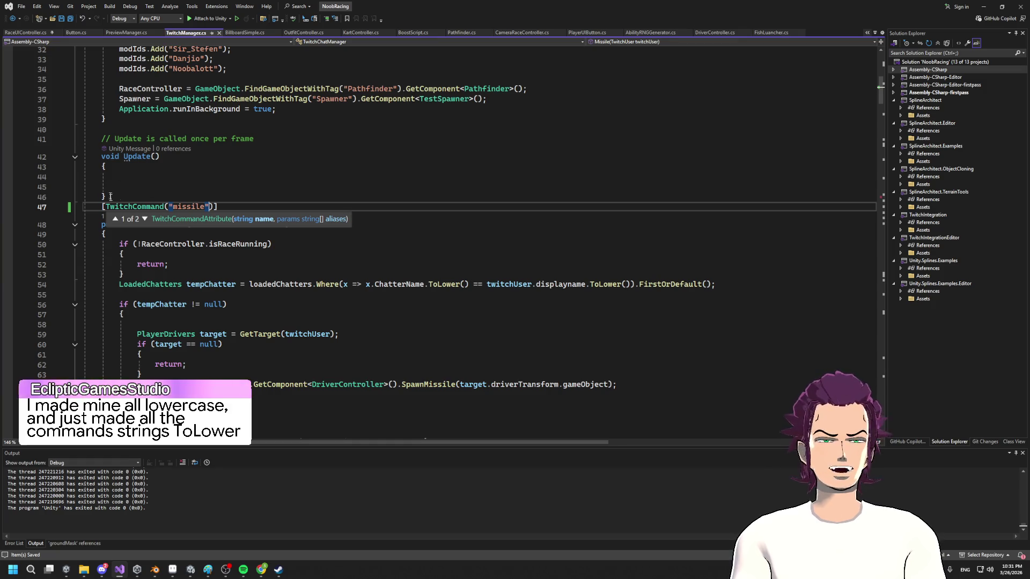
- Review the MegaTeleport, MegaMissileSpawner and mega commands, then minimize Visual Studio to see the finished race
scroll(184, 186, "up", 10)
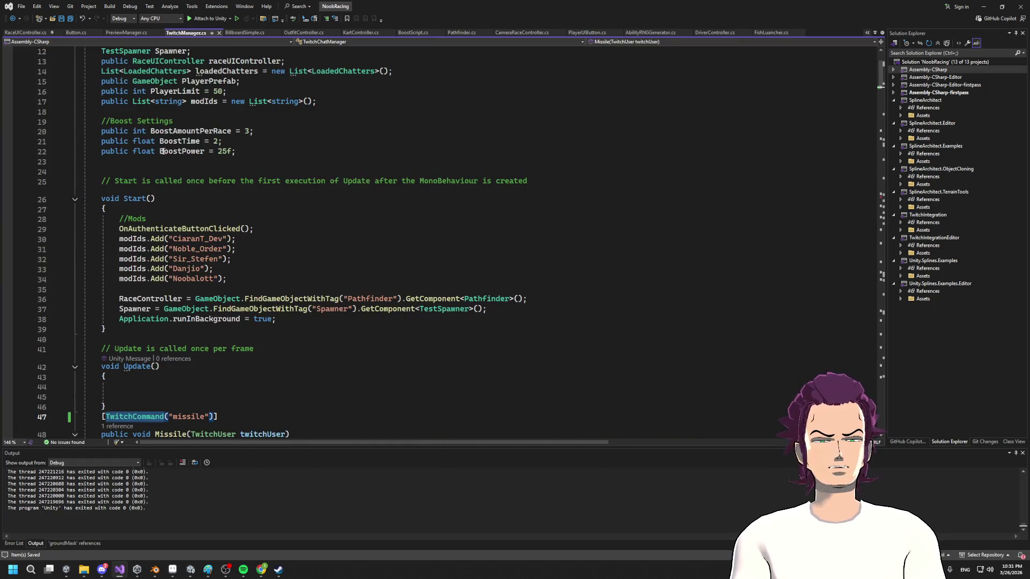
scroll(174, 231, "down", 7)
scroll(160, 145, "down", 7)
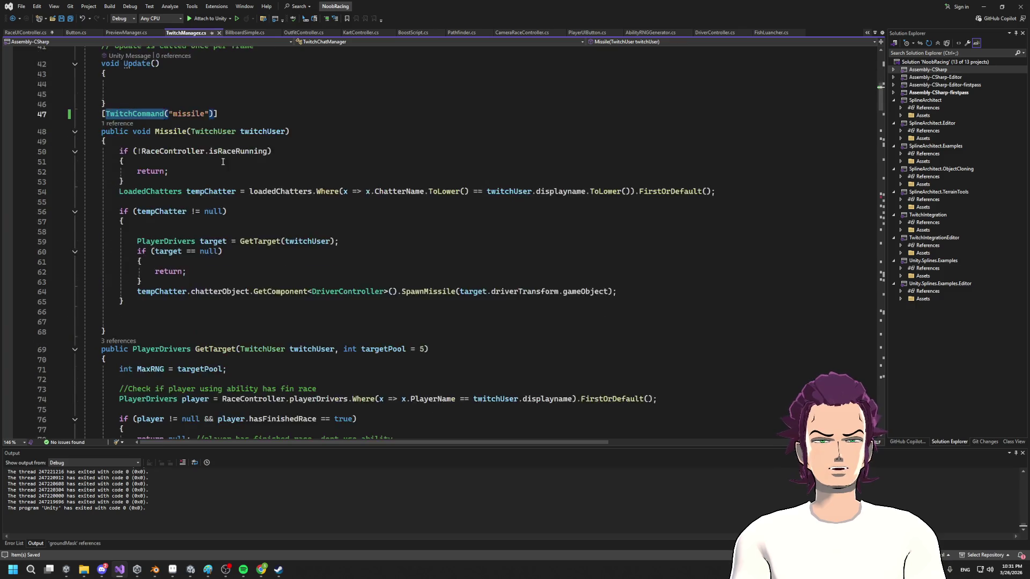
scroll(215, 176, "up", 8)
scroll(209, 339, "down", 20)
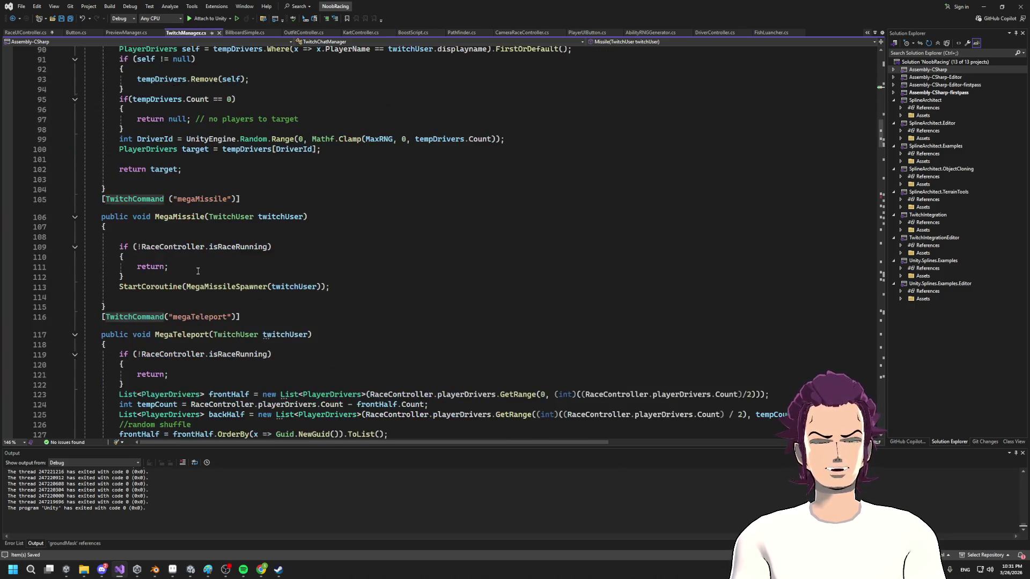
scroll(200, 271, "up", 7)
scroll(220, 258, "down", 20)
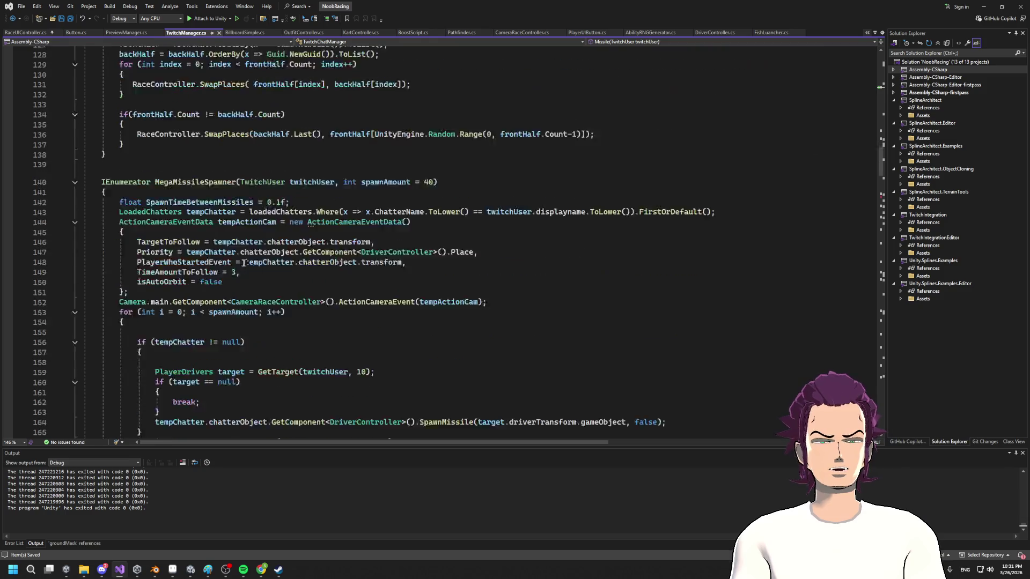
scroll(241, 249, "down", 9)
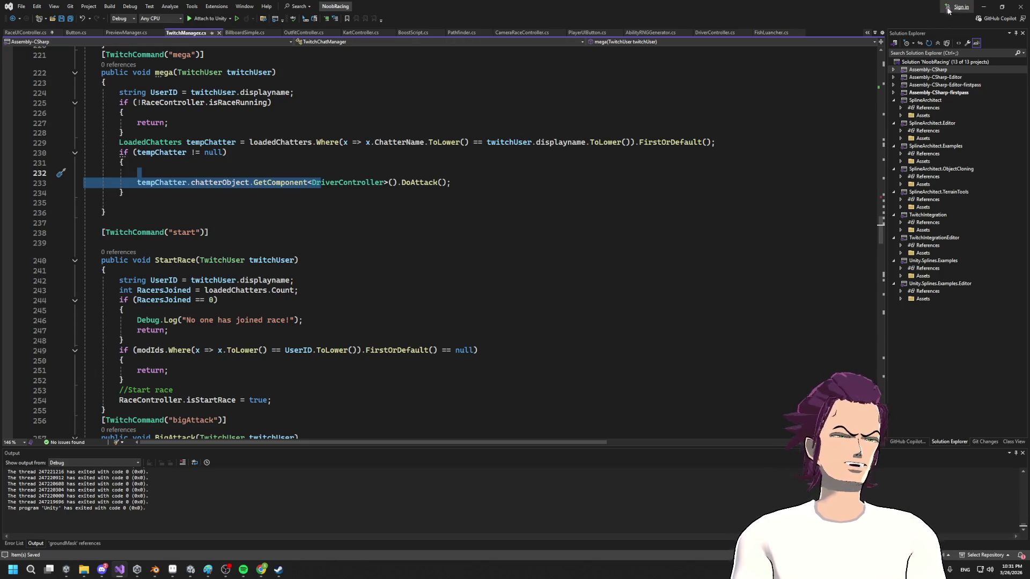
left_click(983, 7)
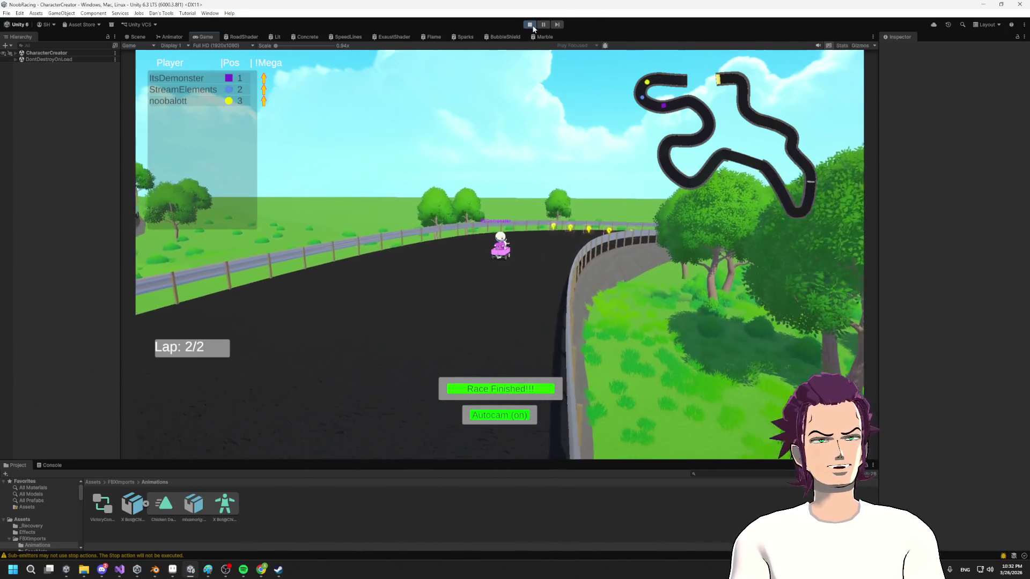
- Exit Play mode, orbit and zoom around the podium and bleachers, then switch to Chrome's Twitch tab
key("ctrl+p")
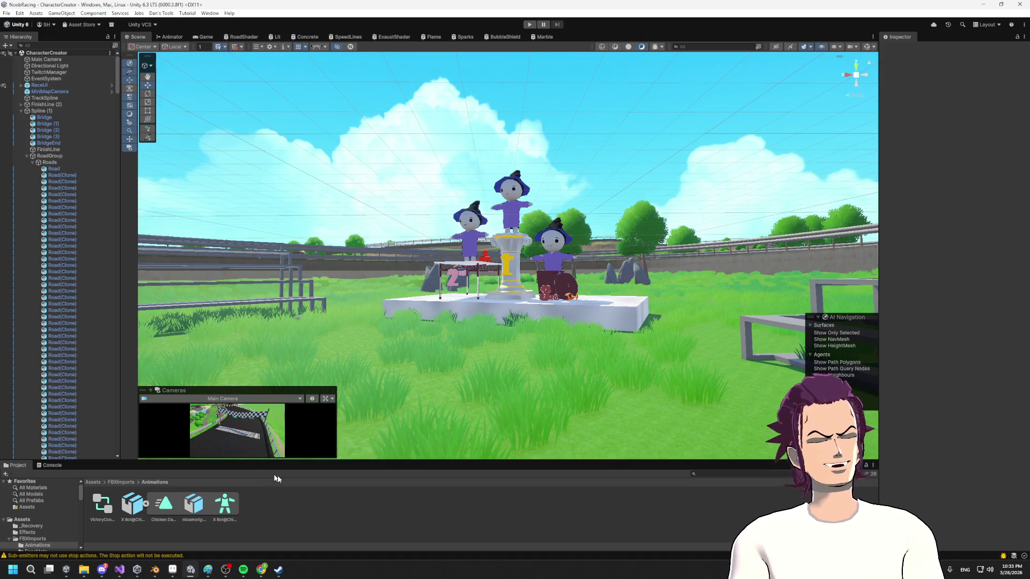
left_click_drag(504, 300, 532, 304)
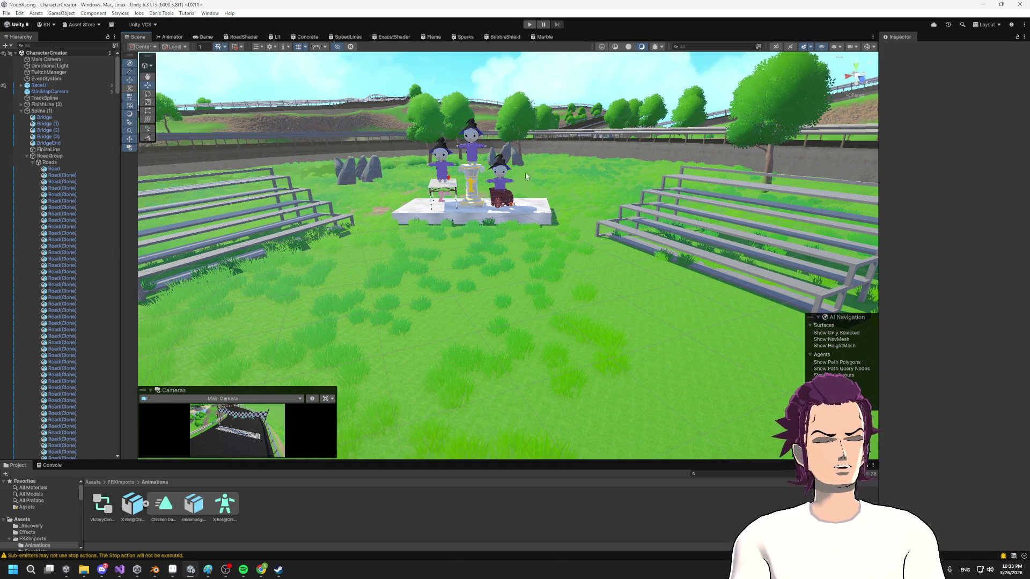
left_click_drag(459, 195, 504, 177)
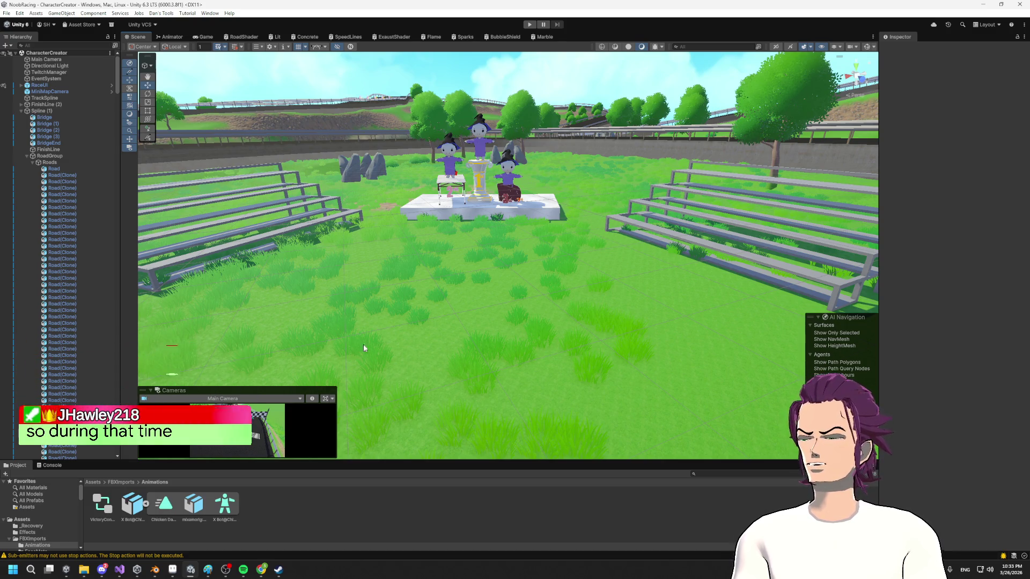
scroll(394, 322, "down", 3)
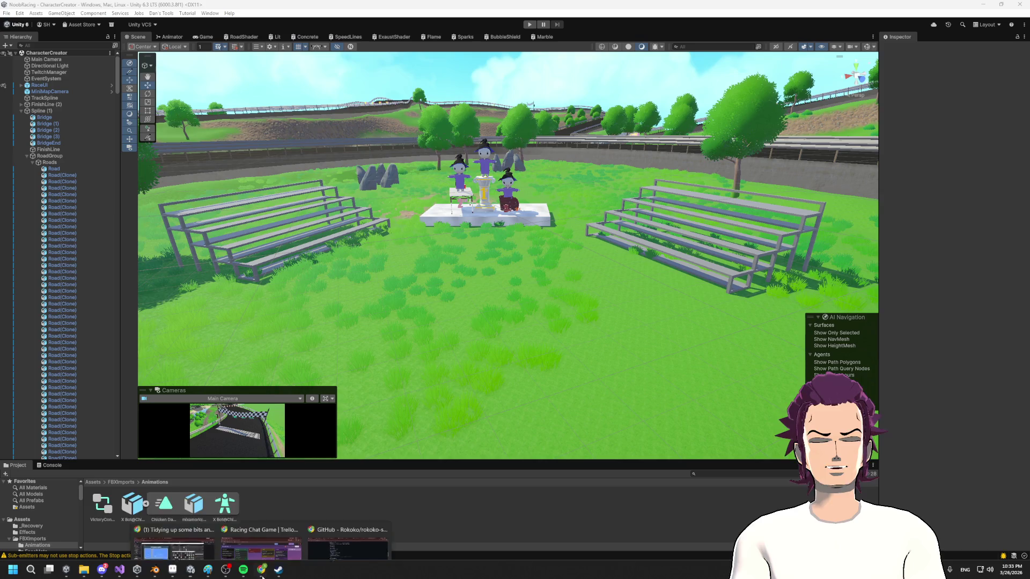
left_click(363, 525)
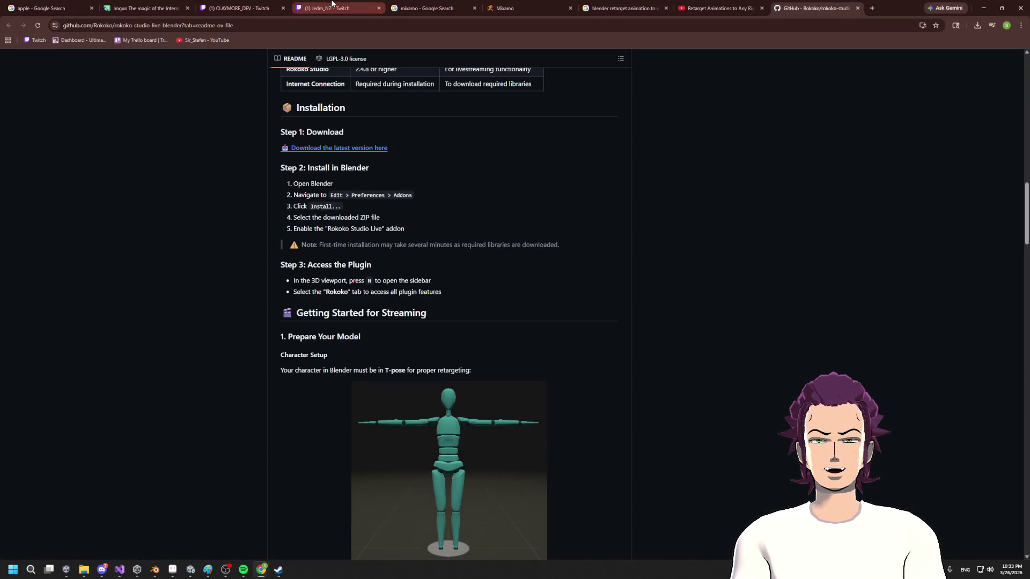
left_click(333, 4)
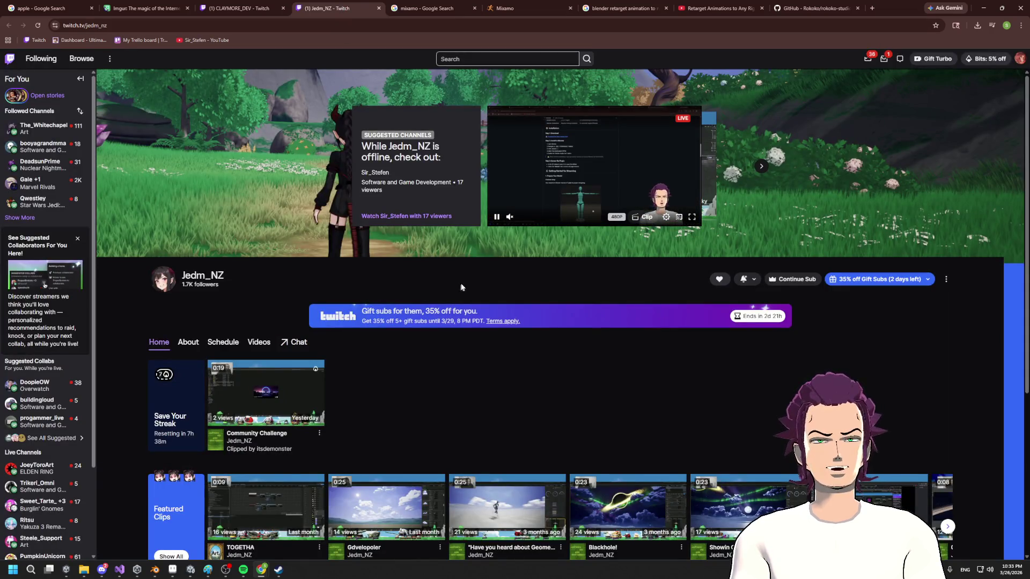